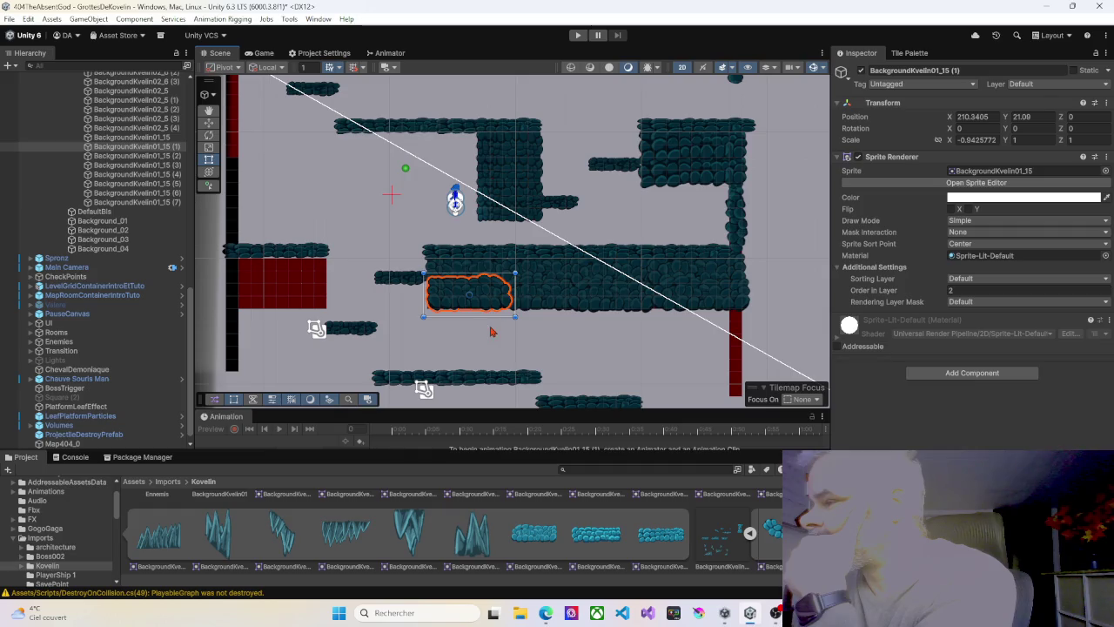
Stretch the middle rock sprite BackgroundKvellin01_15 (1) slightly further left and nudge it into place
{"action": "left_click", "coordinate": [450, 328]}
{"action": "left_click", "coordinate": [444, 300]}
{"action": "left_click_drag", "start_coordinate": [423, 293], "coordinate": [418, 294]}
{"action": "left_click", "coordinate": [453, 338]}
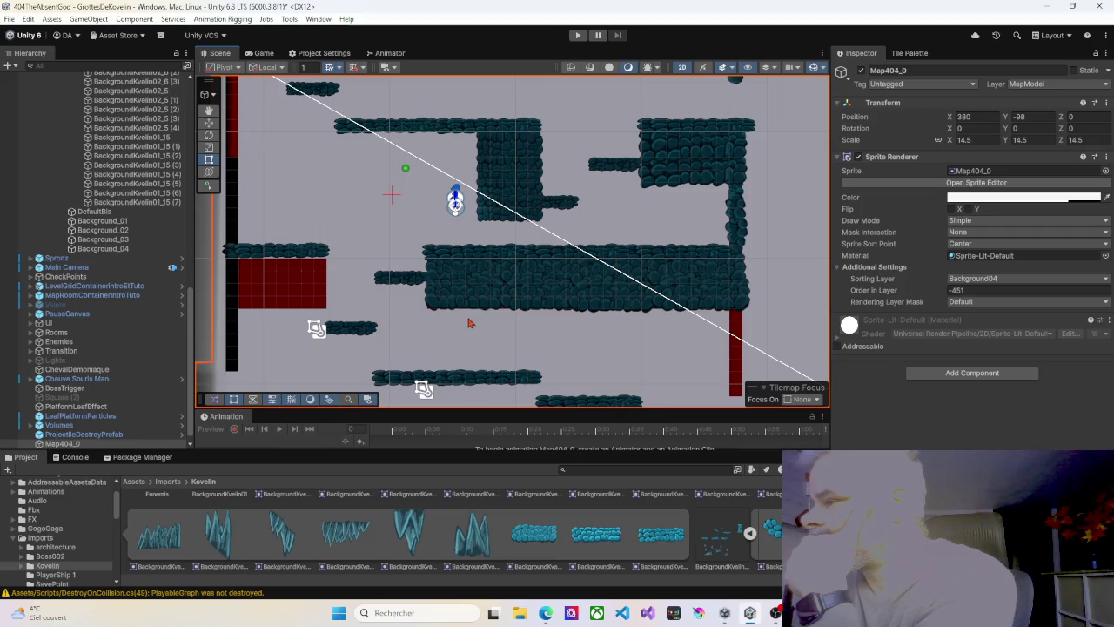
{"action": "left_click", "coordinate": [478, 291]}
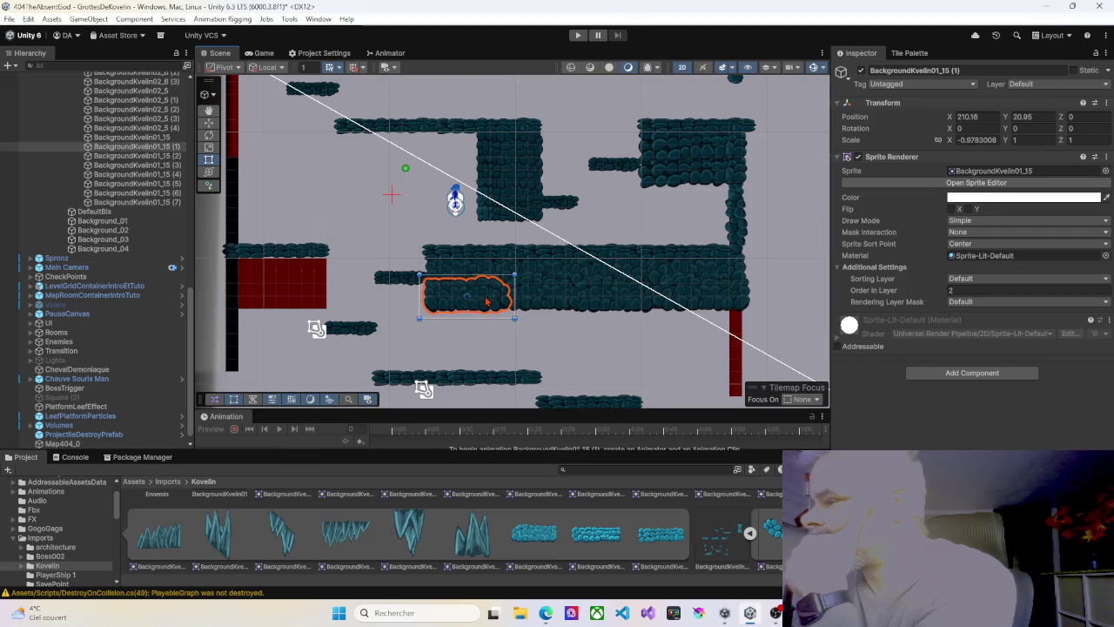
{"action": "left_click_drag", "start_coordinate": [485, 300], "coordinate": [485, 300]}
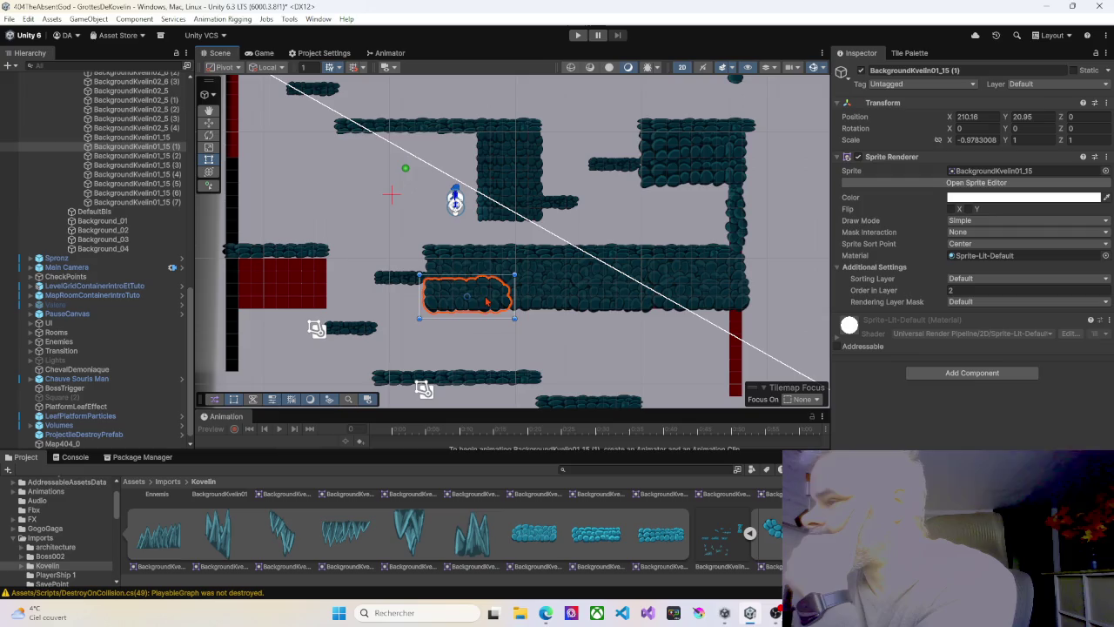
{"action": "left_click", "coordinate": [470, 339]}
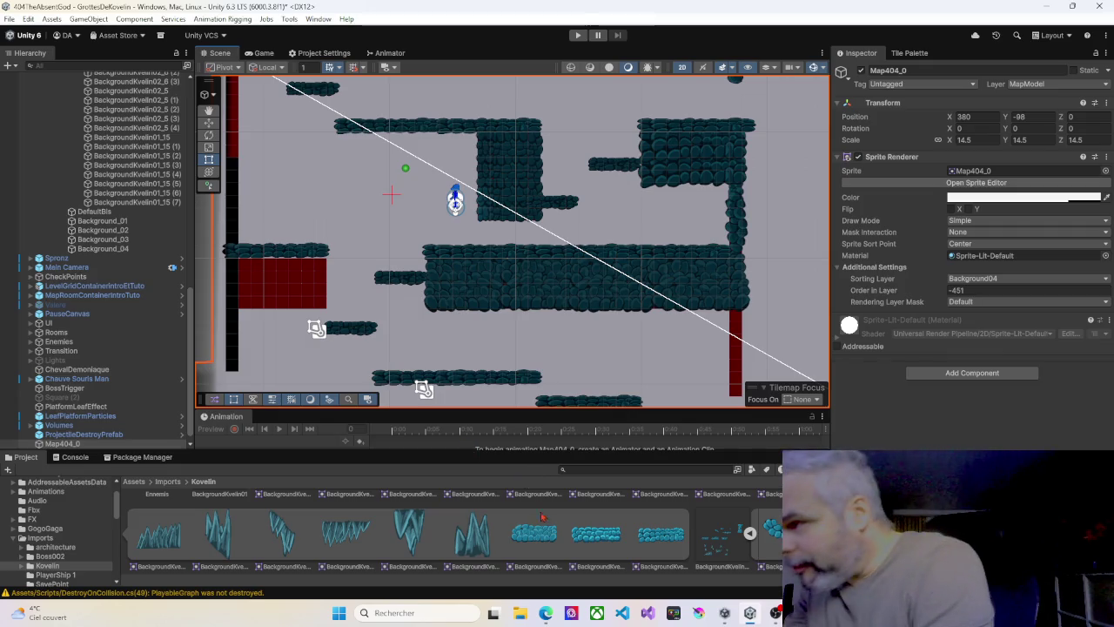
Duplicate the long rock platform twice and stack both copies over the left red block
{"action": "left_click_drag", "start_coordinate": [459, 272], "coordinate": [614, 275]}
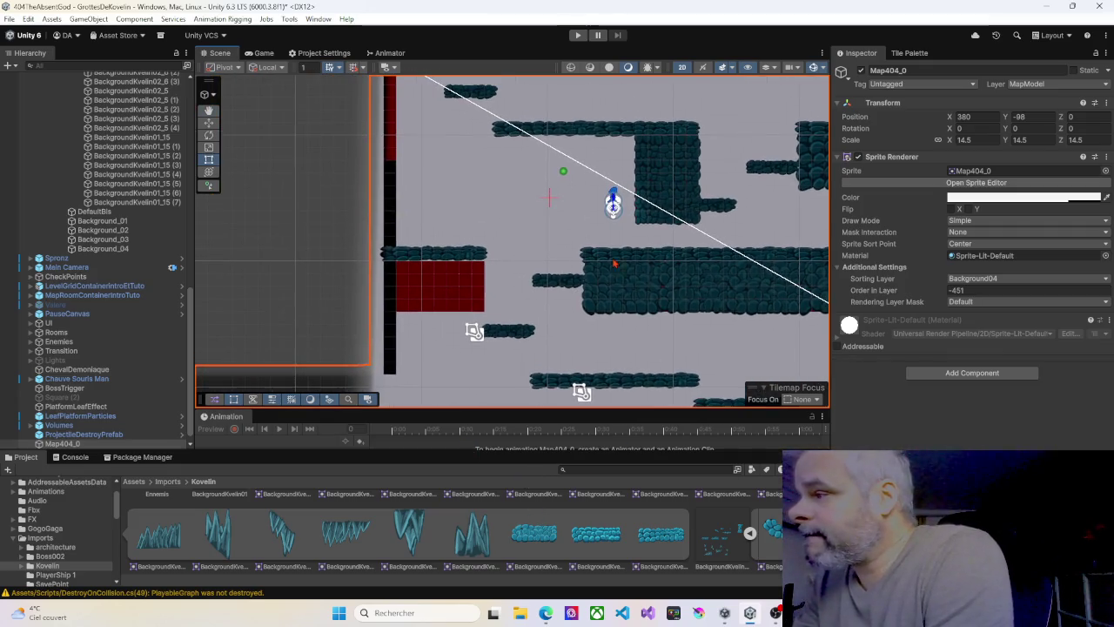
{"action": "left_click", "coordinate": [618, 274]}
{"action": "key", "text": "ctrl+d"}
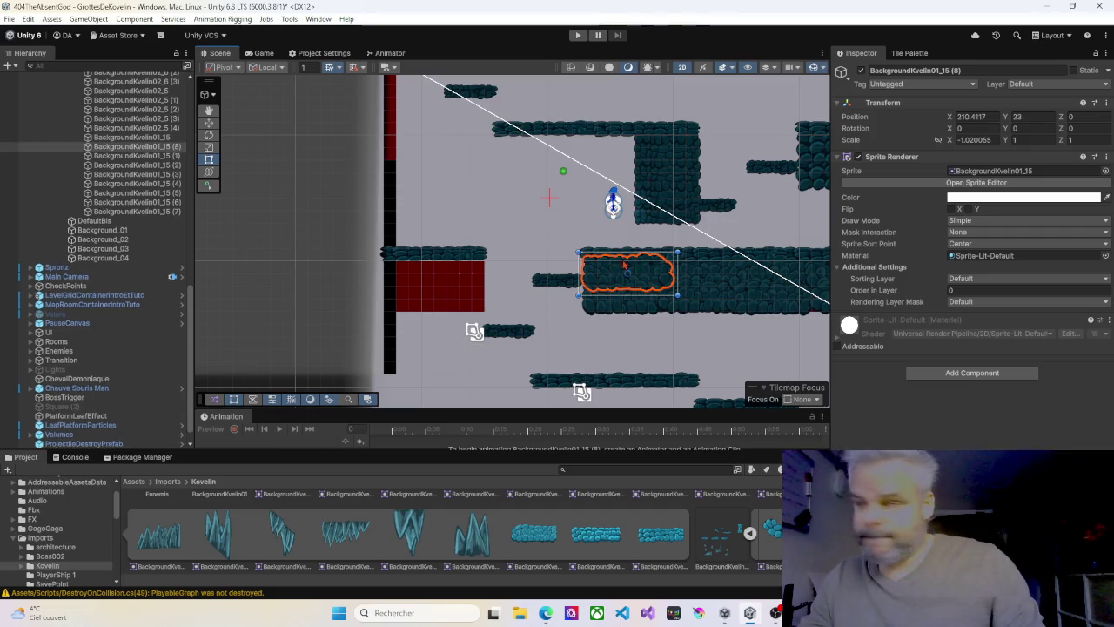
{"action": "left_click_drag", "start_coordinate": [649, 275], "coordinate": [380, 273]}
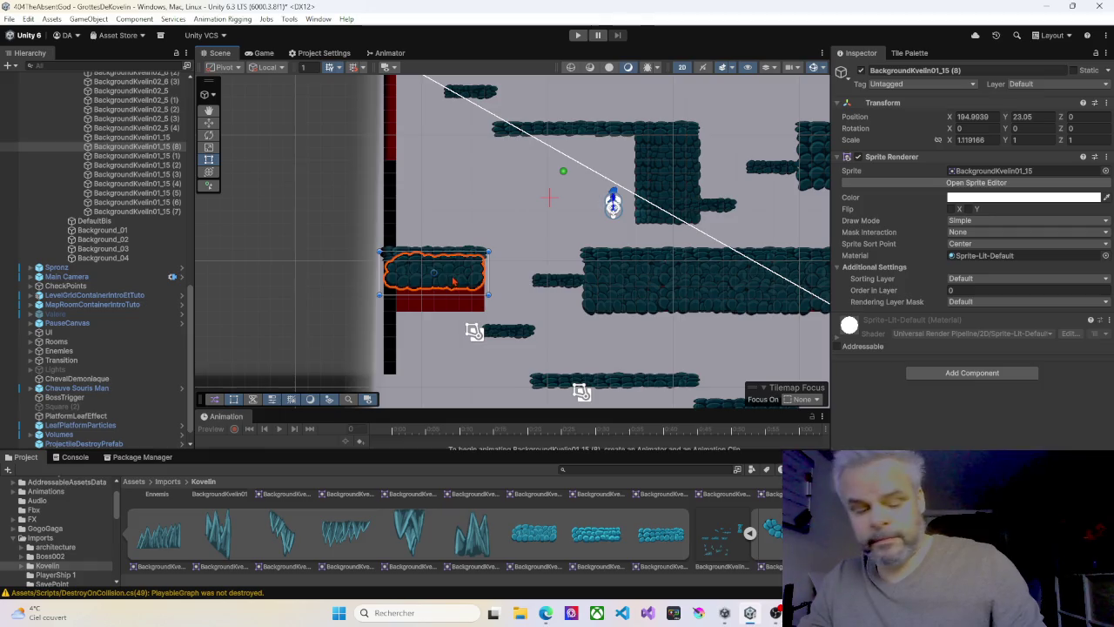
{"action": "key", "text": "ctrl+d"}
{"action": "mouse_move", "coordinate": [451, 285]}
{"action": "left_mouse_down"}
{"action": "mouse_move", "coordinate": [455, 308]}
{"action": "mouse_move", "coordinate": [456, 275]}
{"action": "mouse_move", "coordinate": [464, 279]}
{"action": "left_mouse_up"}
Stretch the lower rock copy leftward to the wall so the red block is hidden
{"action": "left_click", "coordinate": [538, 310]}
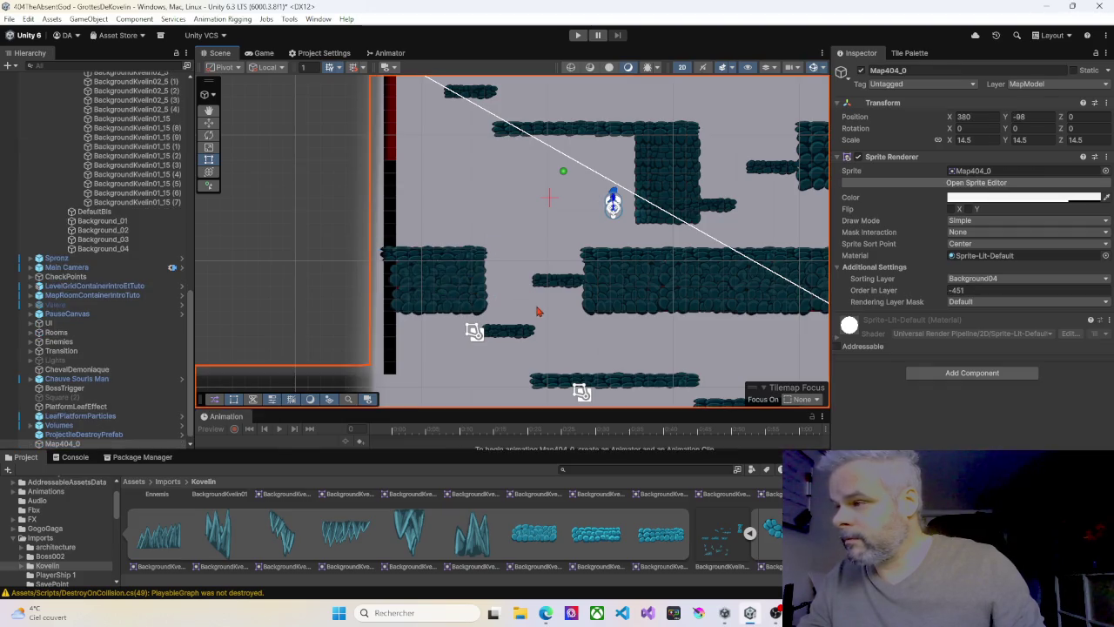
{"action": "left_click", "coordinate": [409, 292]}
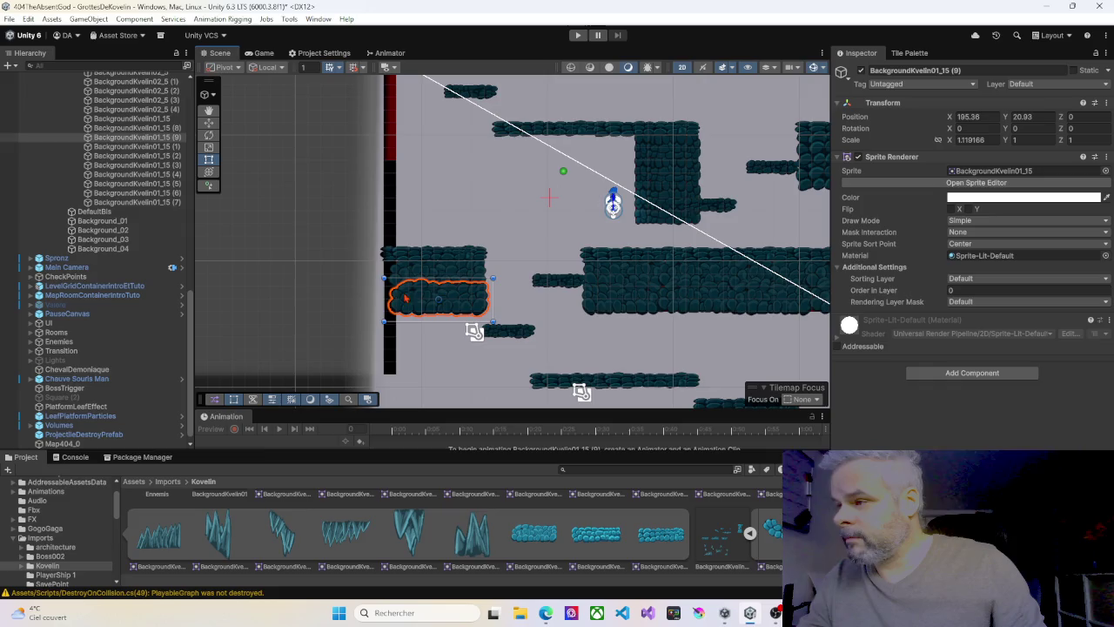
{"action": "left_click_drag", "start_coordinate": [381, 296], "coordinate": [378, 296]}
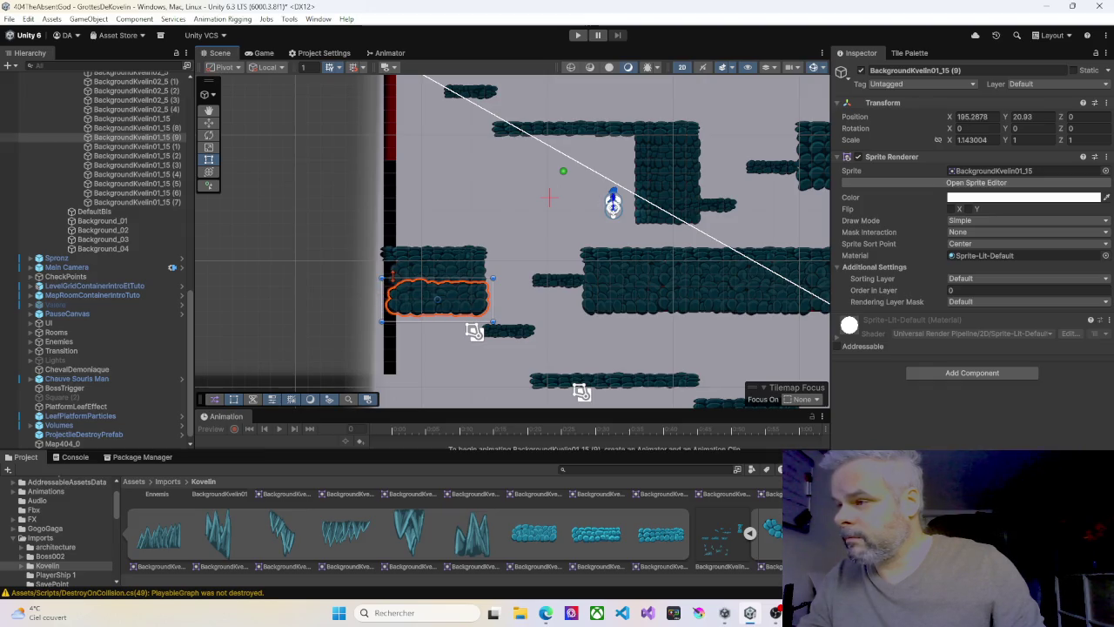
{"action": "left_click", "coordinate": [407, 276]}
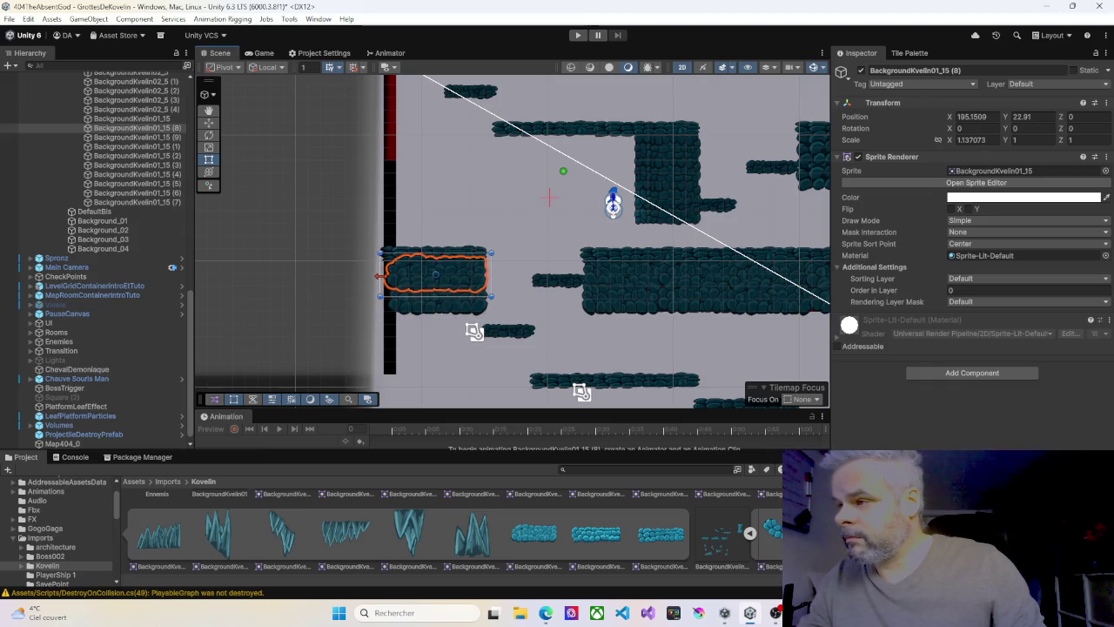
{"action": "left_click", "coordinate": [520, 299]}
{"action": "mouse_move", "coordinate": [585, 329]}
{"action": "left_mouse_down"}
{"action": "mouse_move", "coordinate": [444, 309]}
{"action": "mouse_move", "coordinate": [480, 252]}
{"action": "mouse_move", "coordinate": [514, 238]}
{"action": "mouse_move", "coordinate": [531, 364]}
{"action": "mouse_move", "coordinate": [432, 440]}
{"action": "left_mouse_up"}
{"action": "mouse_move", "coordinate": [572, 274]}
{"action": "left_mouse_down"}
{"action": "mouse_move", "coordinate": [562, 290]}
{"action": "mouse_move", "coordinate": [454, 308]}
{"action": "left_mouse_up"}
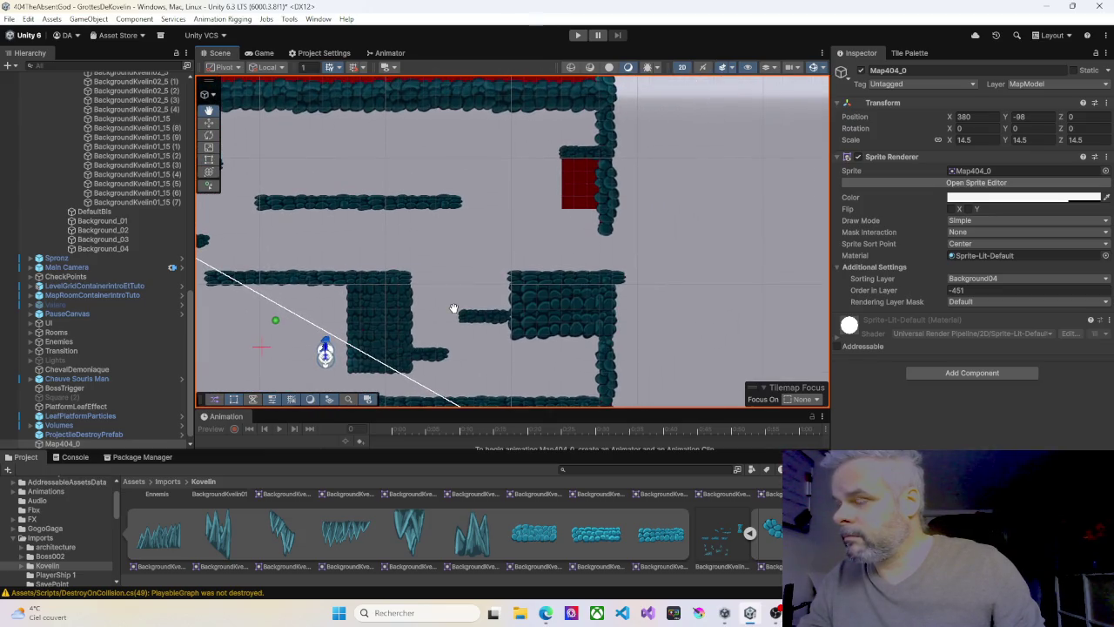
Drop a rock sprite from the Project panel over the upper-right red block and duplicate it
{"action": "key", "text": "t"}
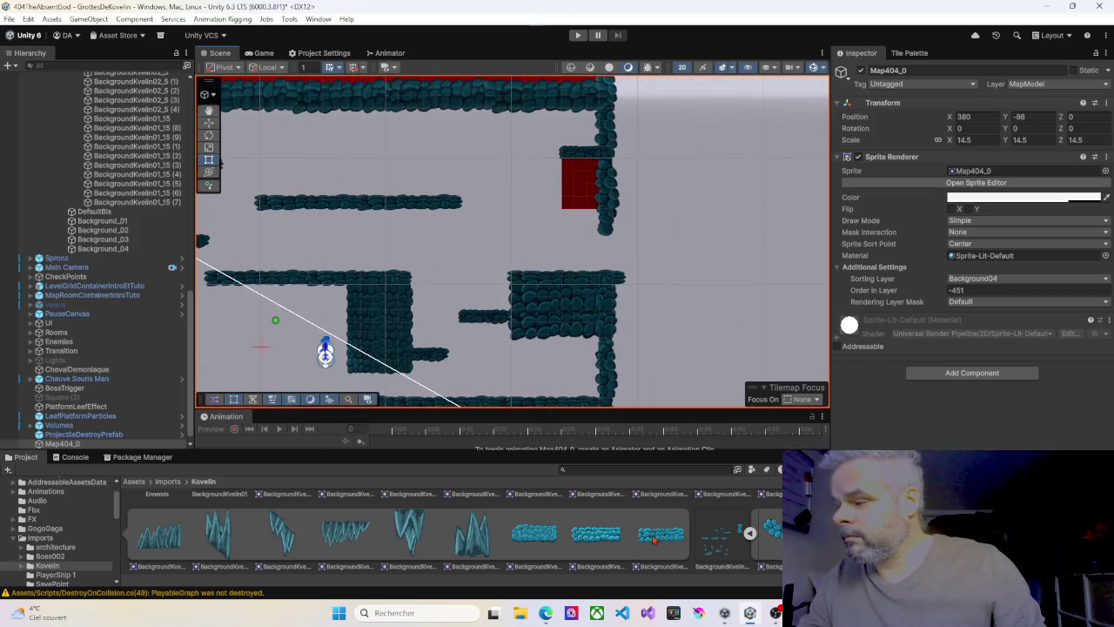
{"action": "scroll", "coordinate": [659, 541], "scroll_direction": "down", "scroll_amount": 1}
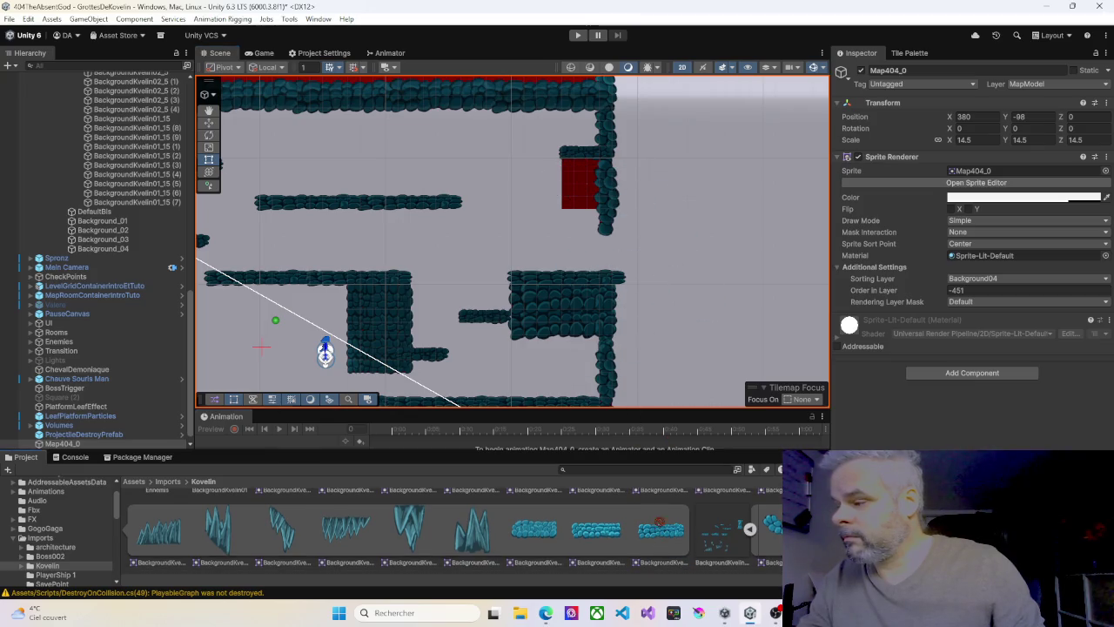
{"action": "scroll", "coordinate": [595, 538], "scroll_direction": "up", "scroll_amount": 2}
{"action": "scroll", "coordinate": [534, 550], "scroll_direction": "up", "scroll_amount": 2}
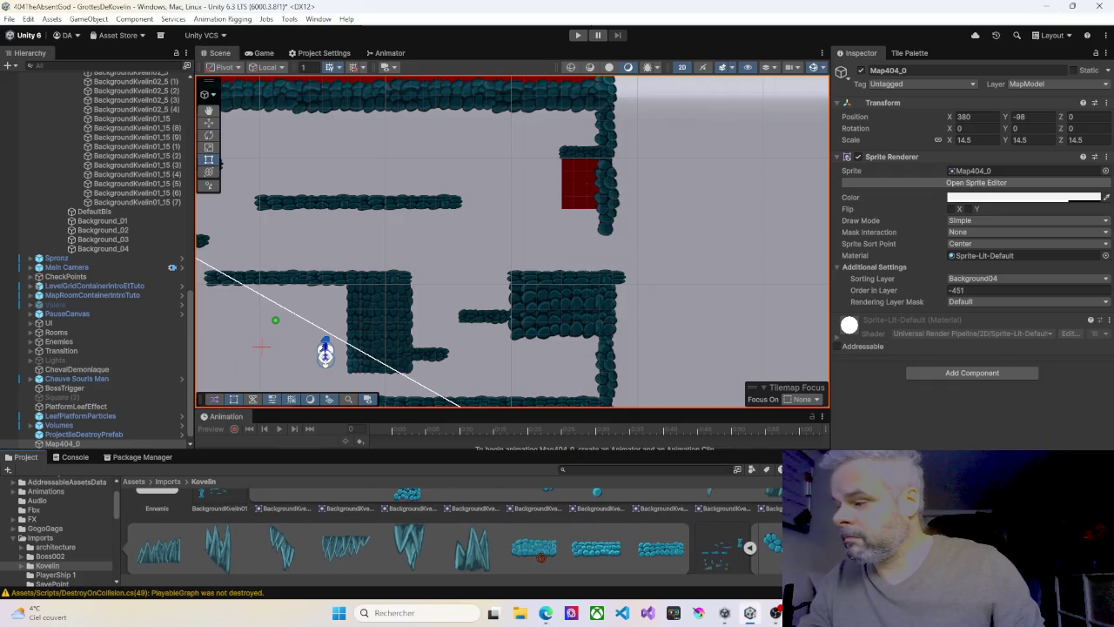
{"action": "mouse_move", "coordinate": [538, 553]}
{"action": "left_mouse_down"}
{"action": "mouse_move", "coordinate": [570, 180]}
{"action": "mouse_move", "coordinate": [648, 179]}
{"action": "mouse_move", "coordinate": [605, 194]}
{"action": "mouse_move", "coordinate": [624, 174]}
{"action": "mouse_move", "coordinate": [603, 197]}
{"action": "left_mouse_up"}
{"action": "key", "text": "ctrl+d"}
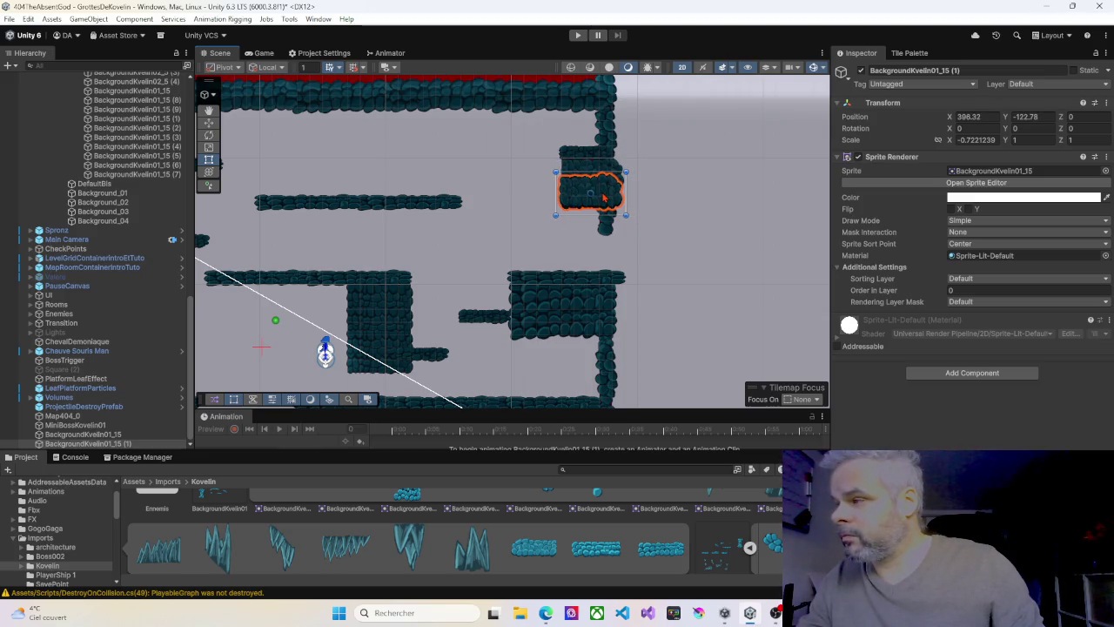
Inspect the new rock pieces and set the new rock sprite's Order in Layer to 5
{"action": "left_click", "coordinate": [645, 206]}
{"action": "left_click", "coordinate": [600, 197]}
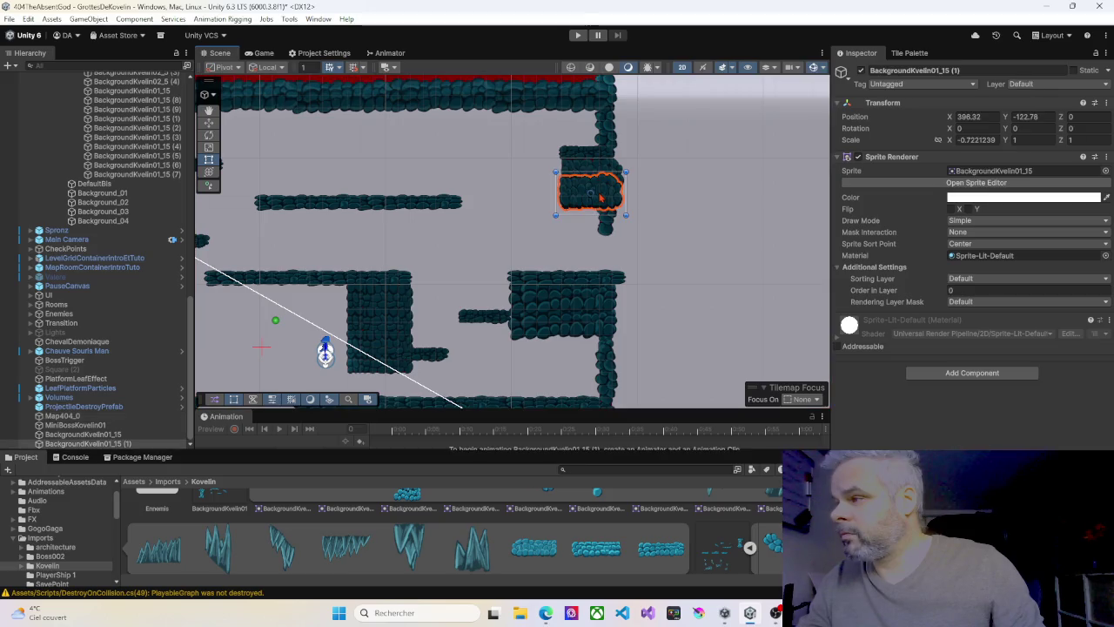
{"action": "left_click", "coordinate": [649, 201]}
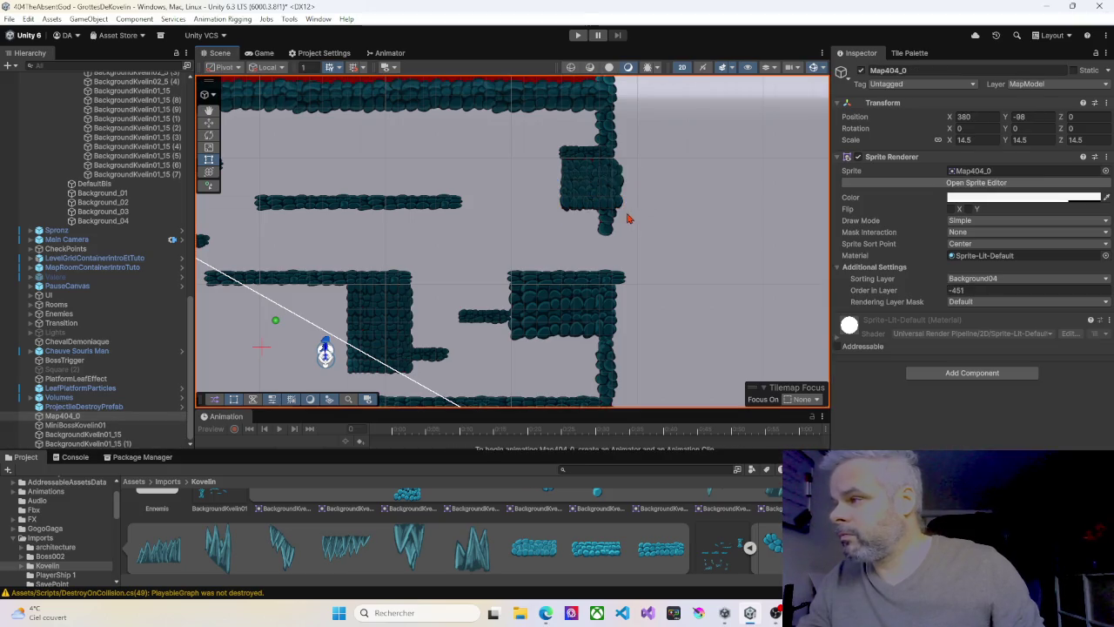
{"action": "left_click", "coordinate": [573, 175]}
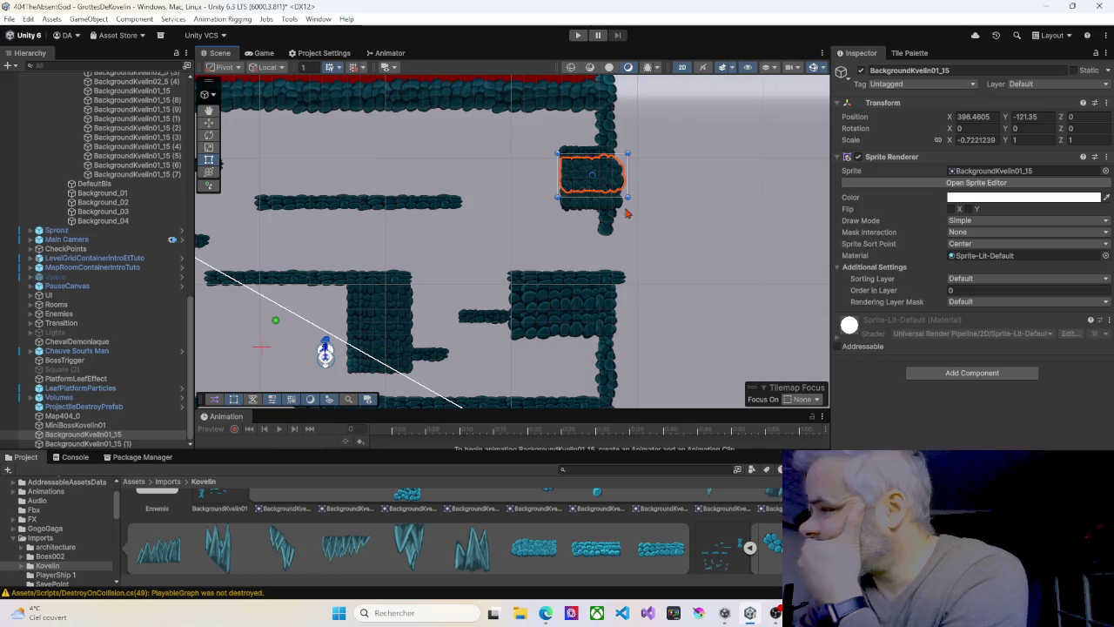
{"action": "left_click", "coordinate": [584, 154]}
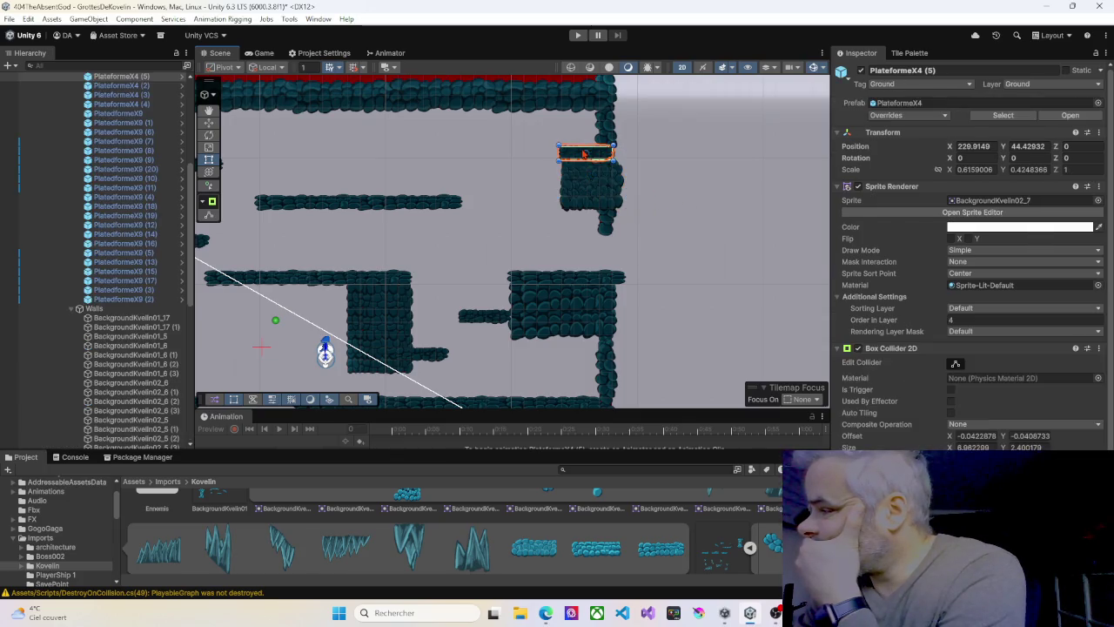
{"action": "left_click", "coordinate": [575, 176]}
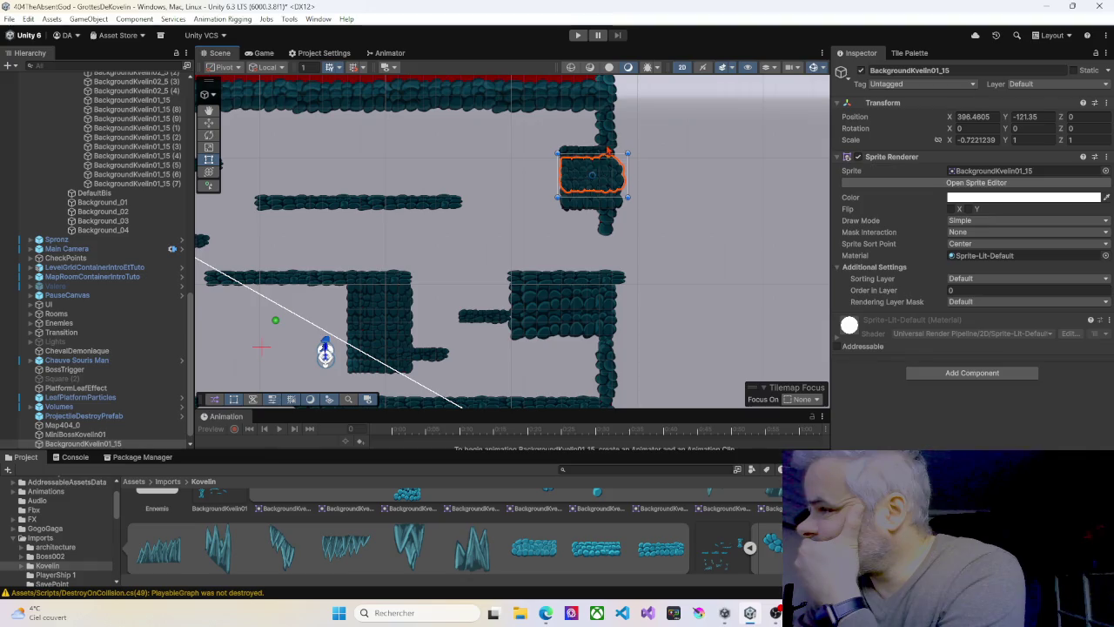
{"action": "left_click", "coordinate": [608, 145]}
{"action": "left_click", "coordinate": [609, 225]}
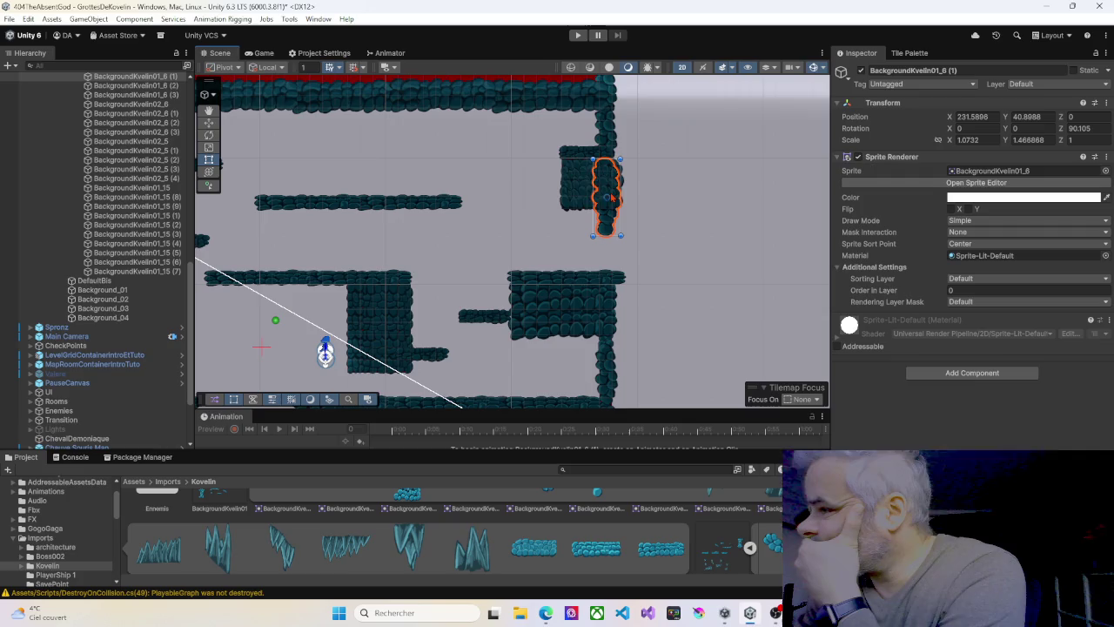
{"action": "left_click", "coordinate": [577, 177]}
{"action": "left_click", "coordinate": [951, 290]}
{"action": "type", "text": "5"}
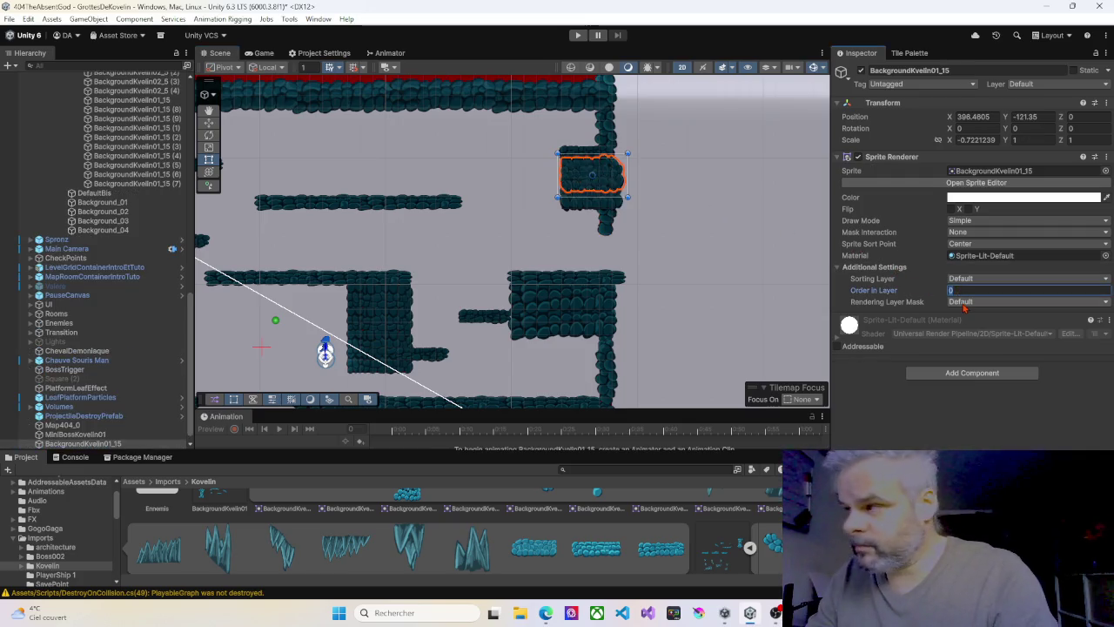
{"action": "key", "text": "Return"}
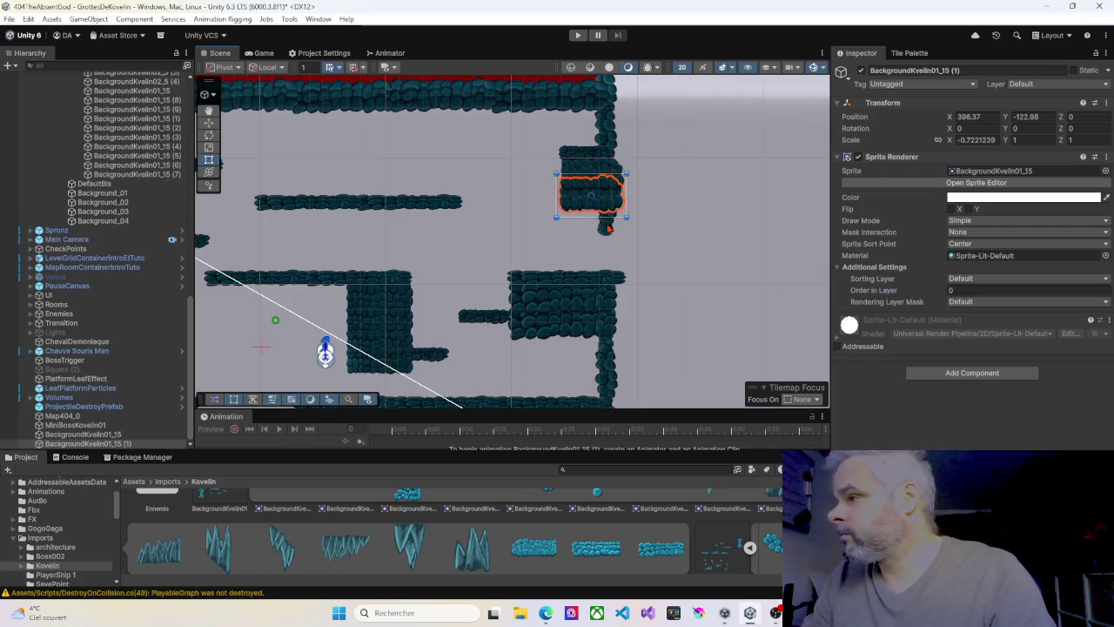
Check the draw order of the vertical column pieces and the right-ledge rocks
{"action": "left_click", "coordinate": [607, 222]}
{"action": "left_click", "coordinate": [957, 290]}
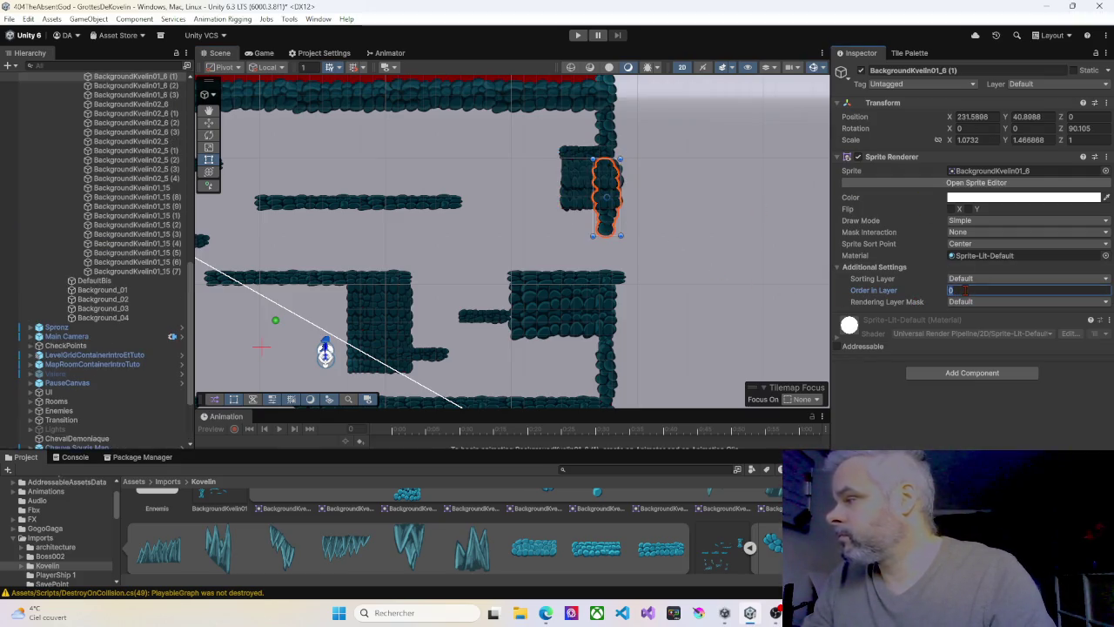
{"action": "type", "text": "10"}
{"action": "left_click", "coordinate": [606, 143]}
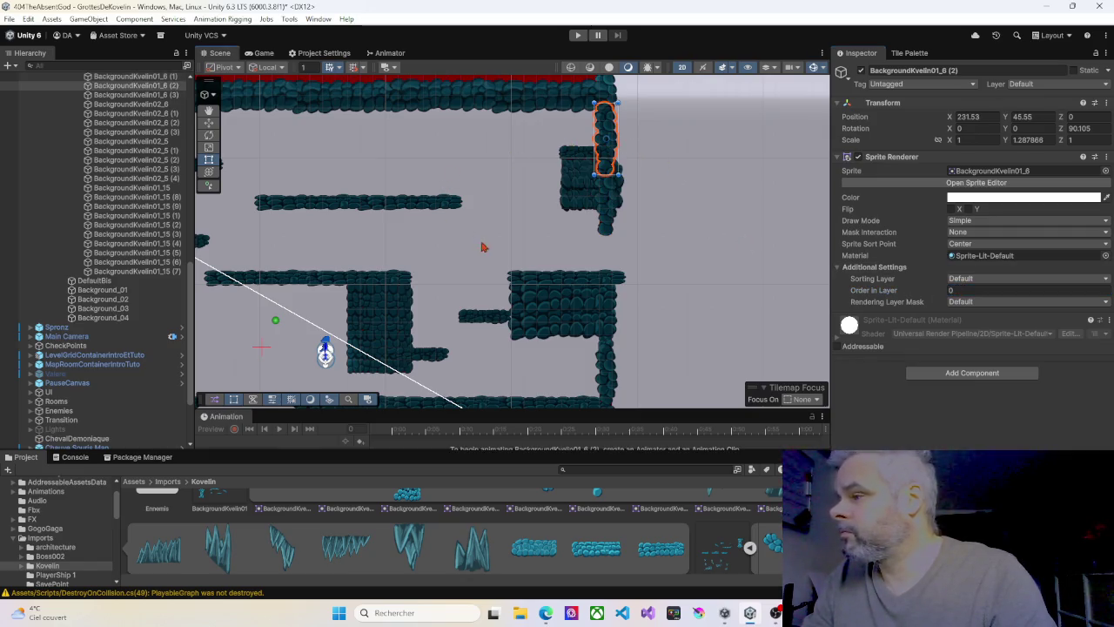
{"action": "left_click", "coordinate": [531, 301]}
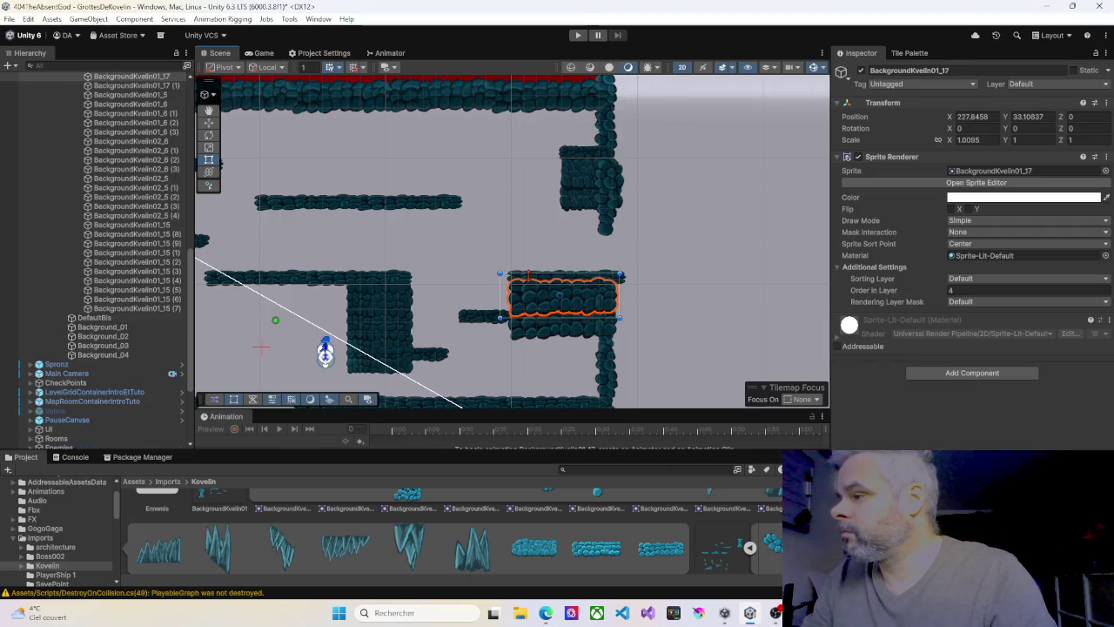
{"action": "left_click", "coordinate": [523, 274]}
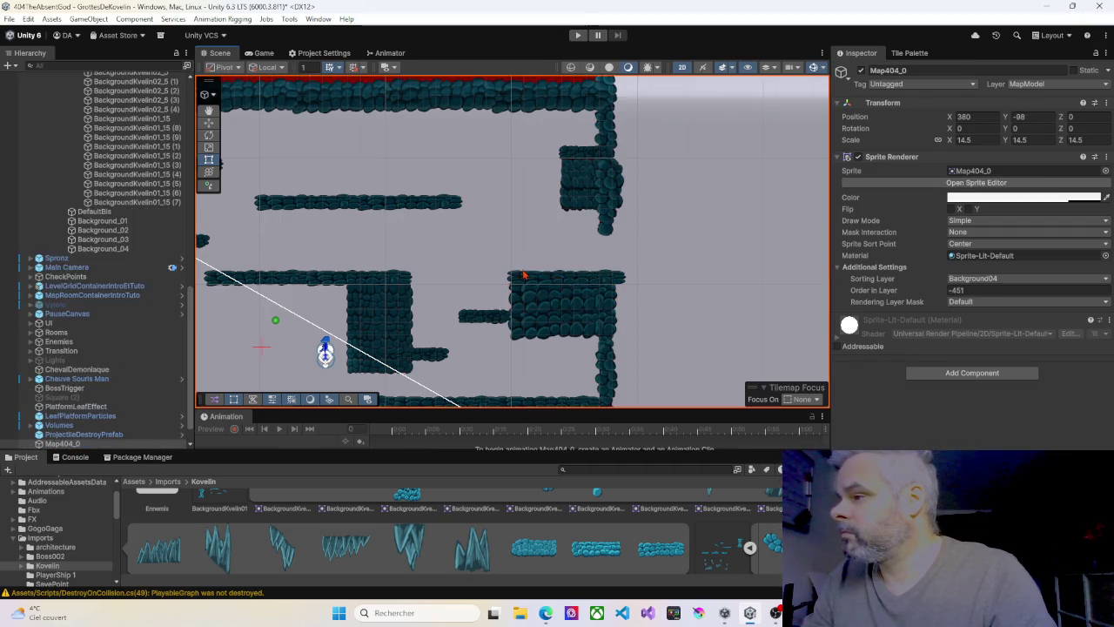
{"action": "left_click", "coordinate": [526, 277]}
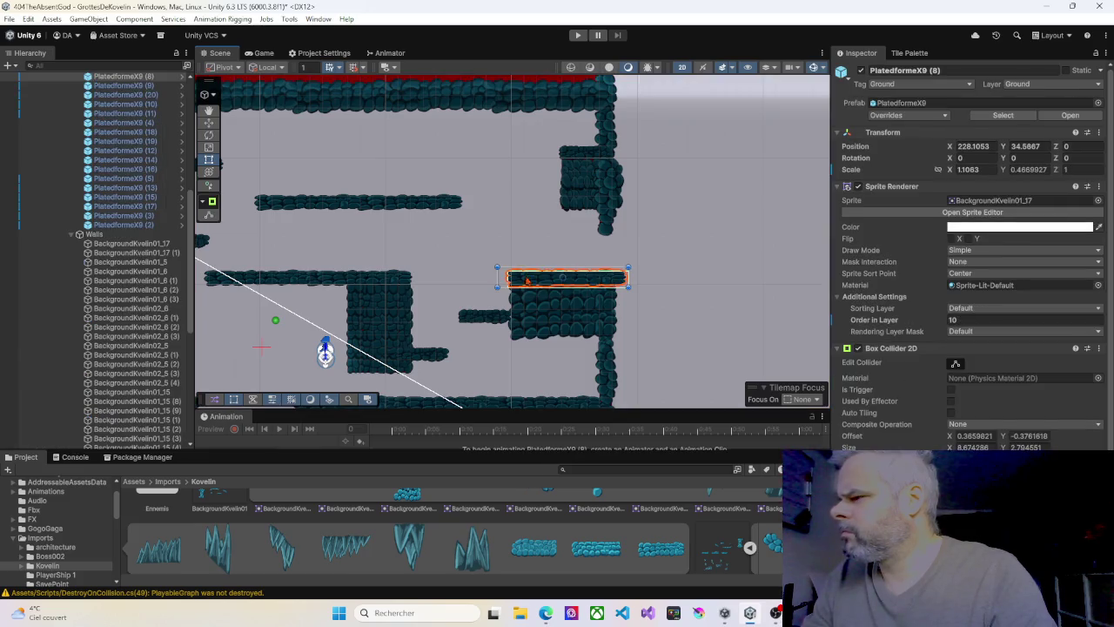
{"action": "left_click", "coordinate": [536, 306]}
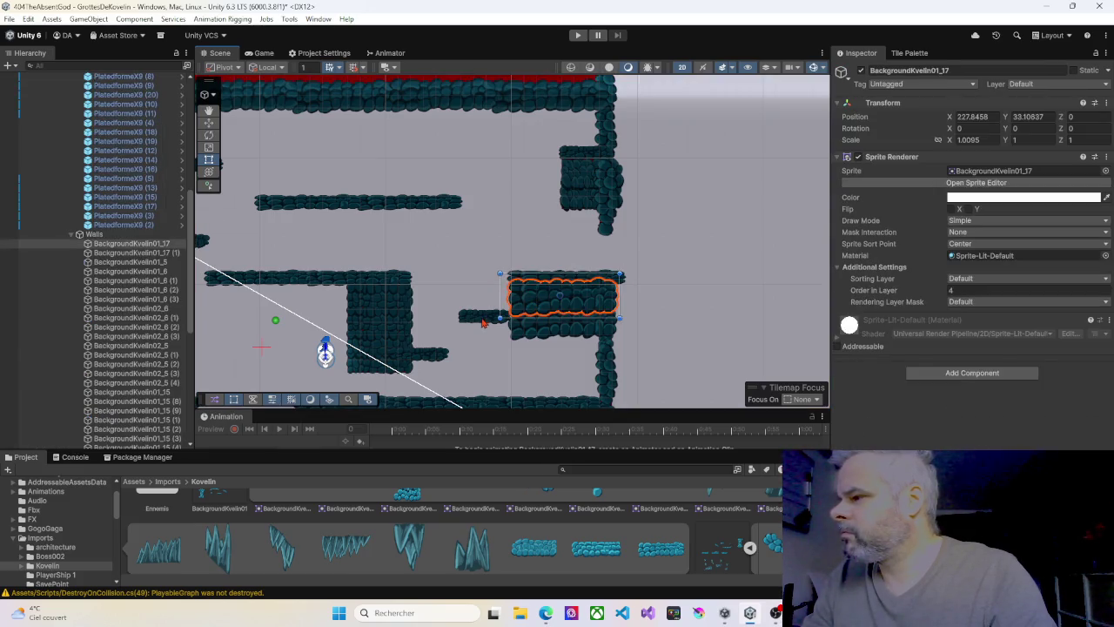
Lower BackgroundKvelin01_17's Order in Layer from 4 to 3
{"action": "left_click", "coordinate": [483, 322]}
{"action": "left_click", "coordinate": [550, 306]}
{"action": "left_click_drag", "start_coordinate": [860, 290], "coordinate": [839, 315]}
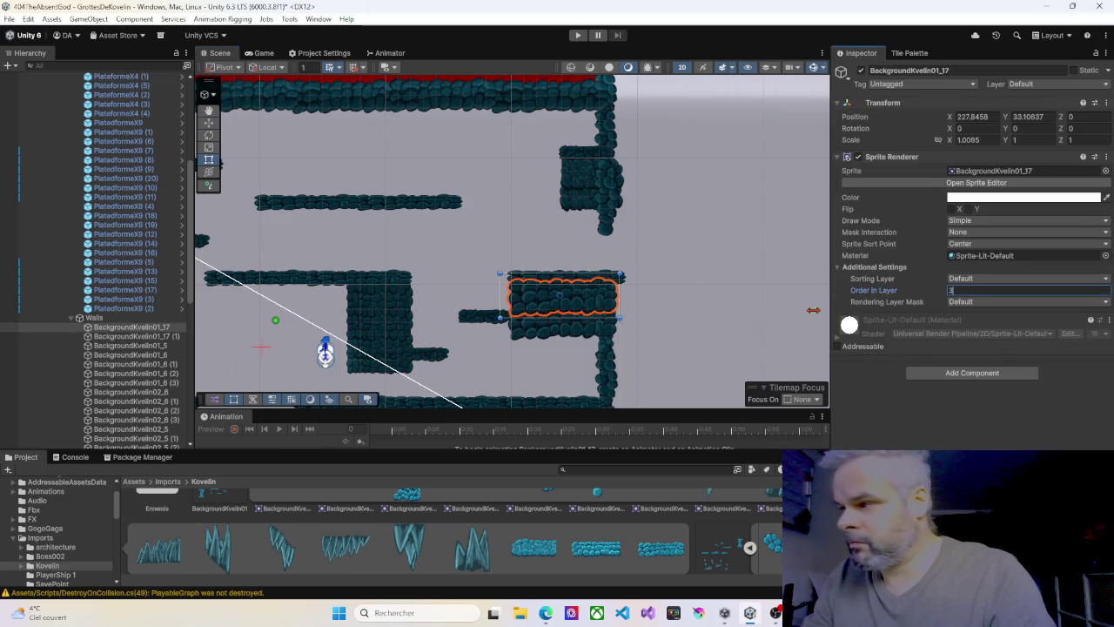
{"action": "left_click", "coordinate": [566, 330]}
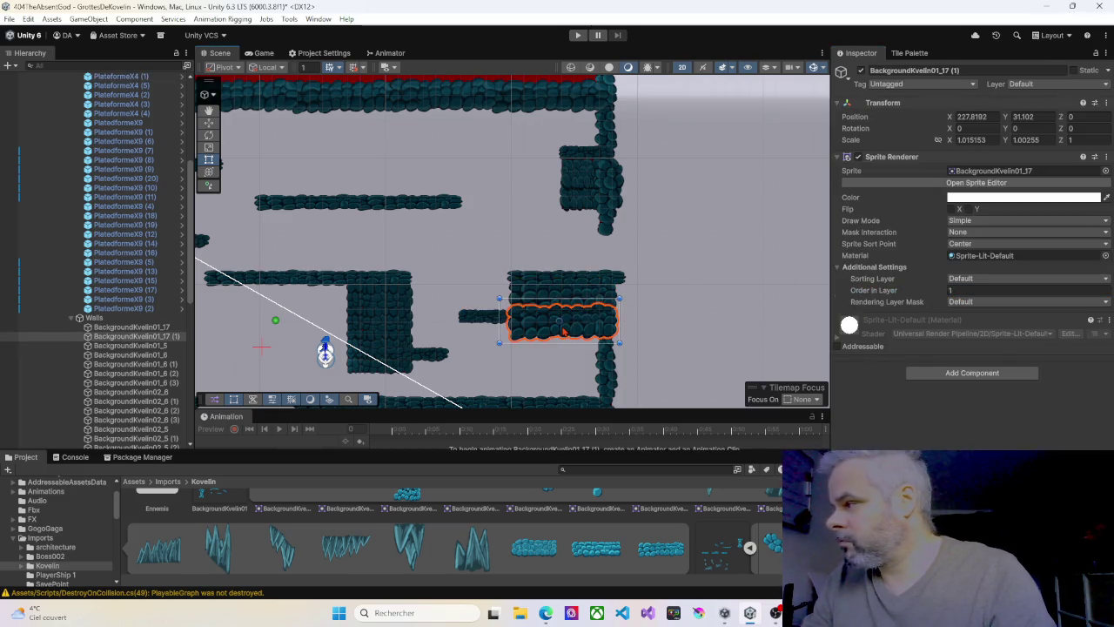
{"action": "left_click", "coordinate": [613, 359]}
{"action": "left_click_drag", "start_coordinate": [492, 360], "coordinate": [641, 312]}
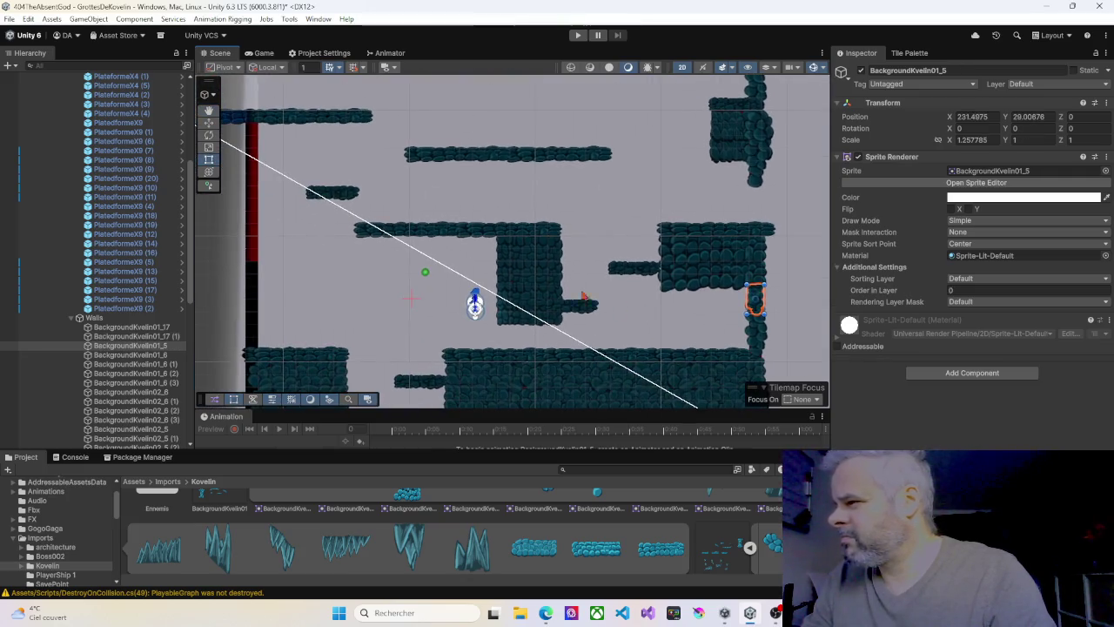
Duplicate BackgroundKvelin02_6 twice down the central column, adjusting each copy's Order in Layer
{"action": "left_click", "coordinate": [508, 261]}
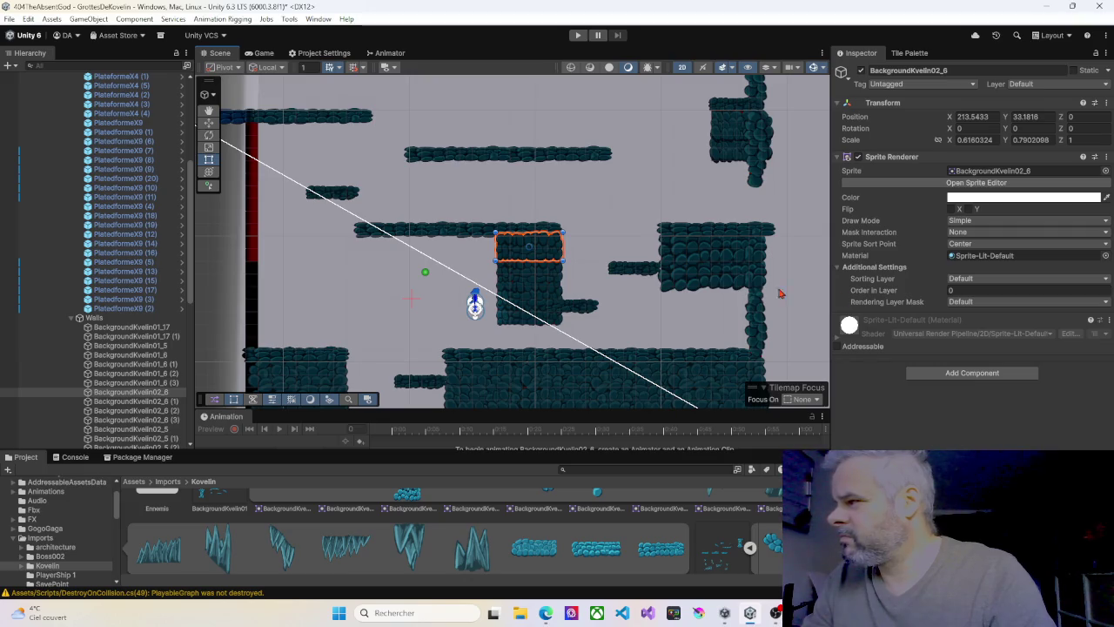
{"action": "left_click", "coordinate": [544, 232]}
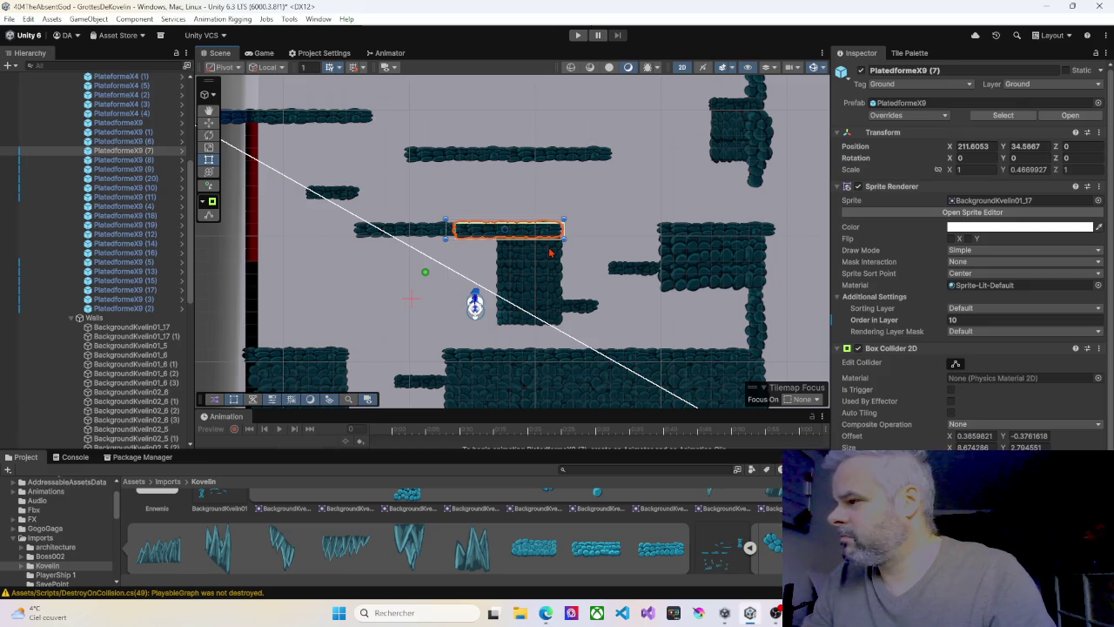
{"action": "left_click", "coordinate": [550, 253]}
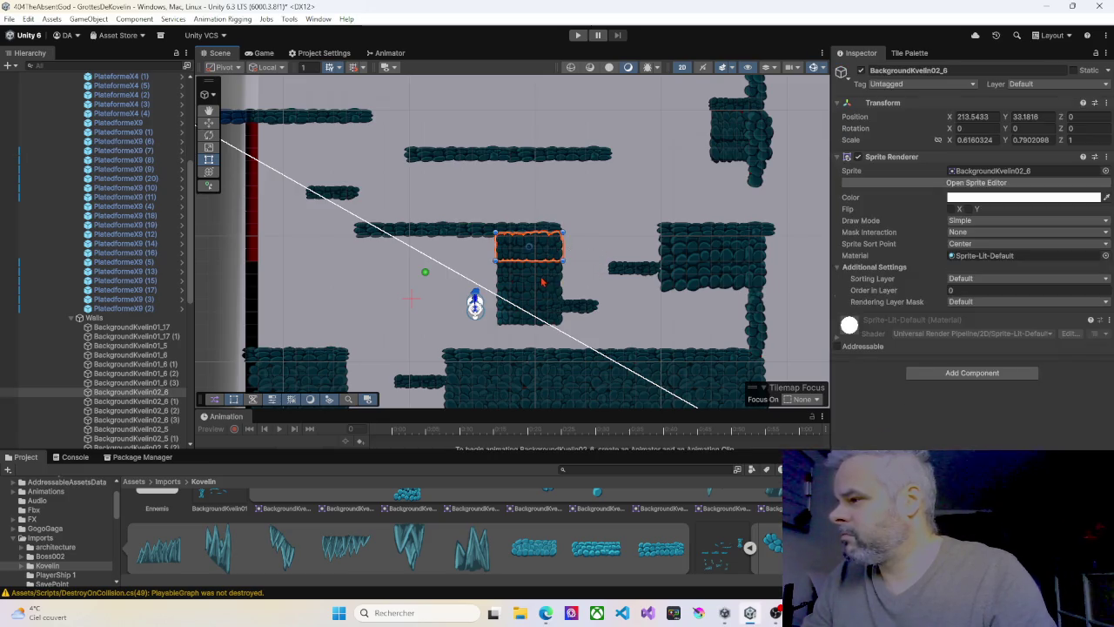
{"action": "key", "text": "ctrl+d"}
{"action": "left_click", "coordinate": [955, 291]}
{"action": "type", "text": "6"}
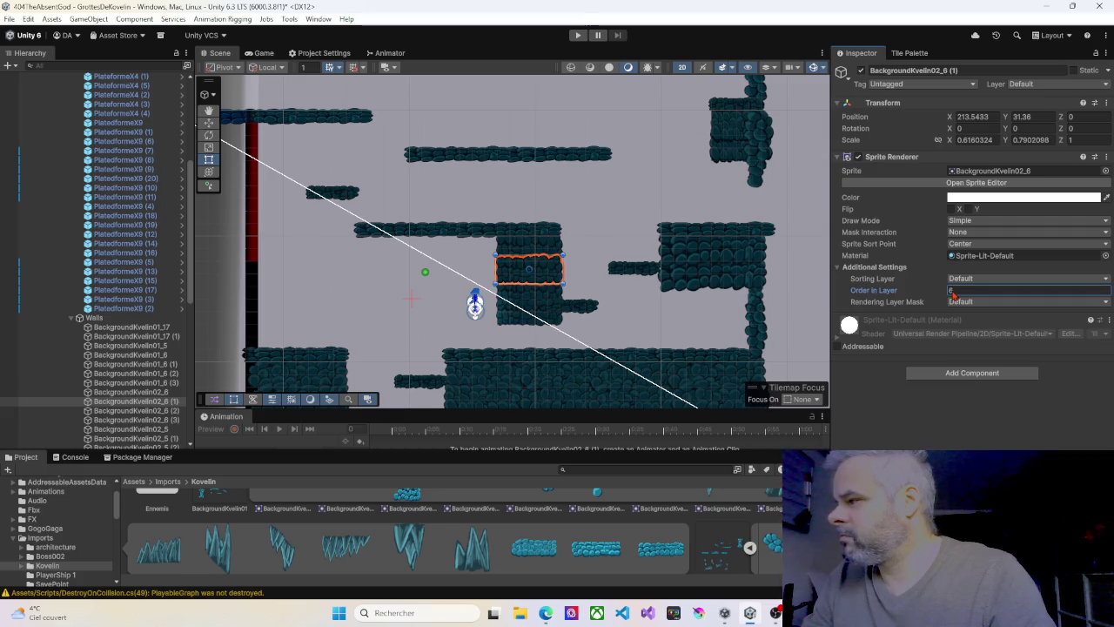
{"action": "left_click", "coordinate": [549, 300]}
{"action": "key", "text": "ctrl+d"}
{"action": "left_click", "coordinate": [951, 290]}
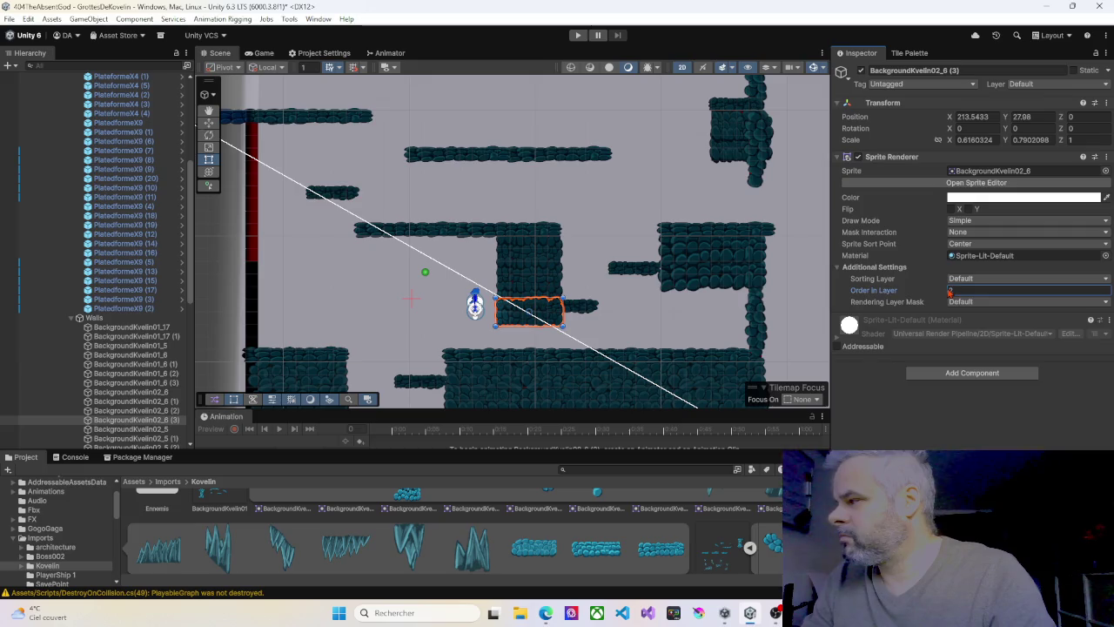
{"action": "left_click", "coordinate": [576, 310]}
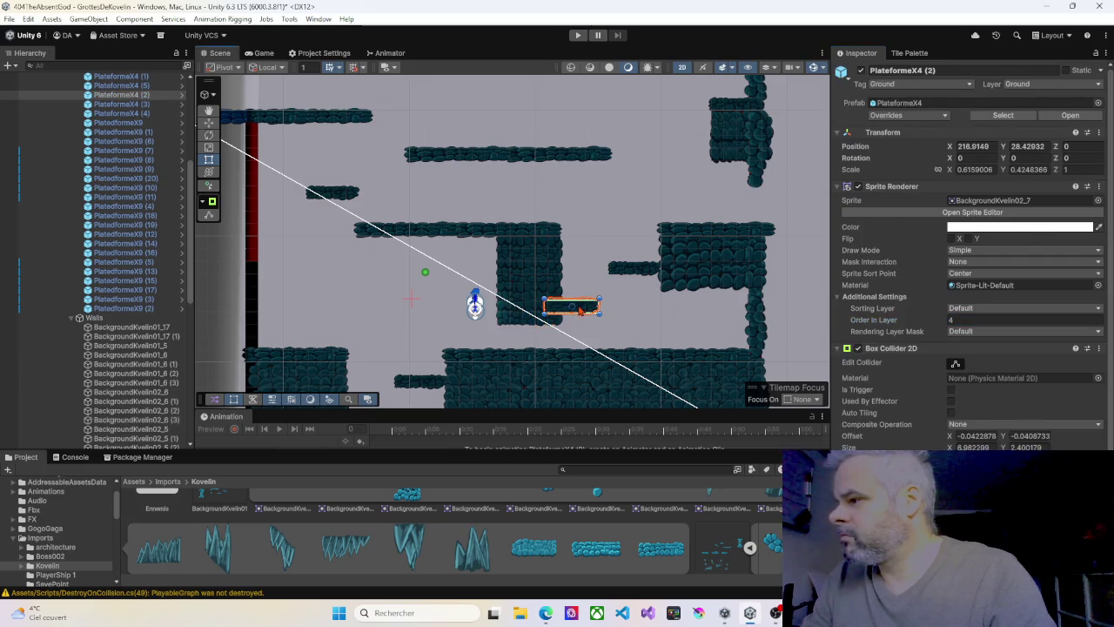
{"action": "mouse_move", "coordinate": [416, 294]}
{"action": "left_mouse_down"}
{"action": "mouse_move", "coordinate": [539, 301]}
{"action": "mouse_move", "coordinate": [509, 298]}
{"action": "left_mouse_up"}
{"action": "left_click", "coordinate": [427, 188]}
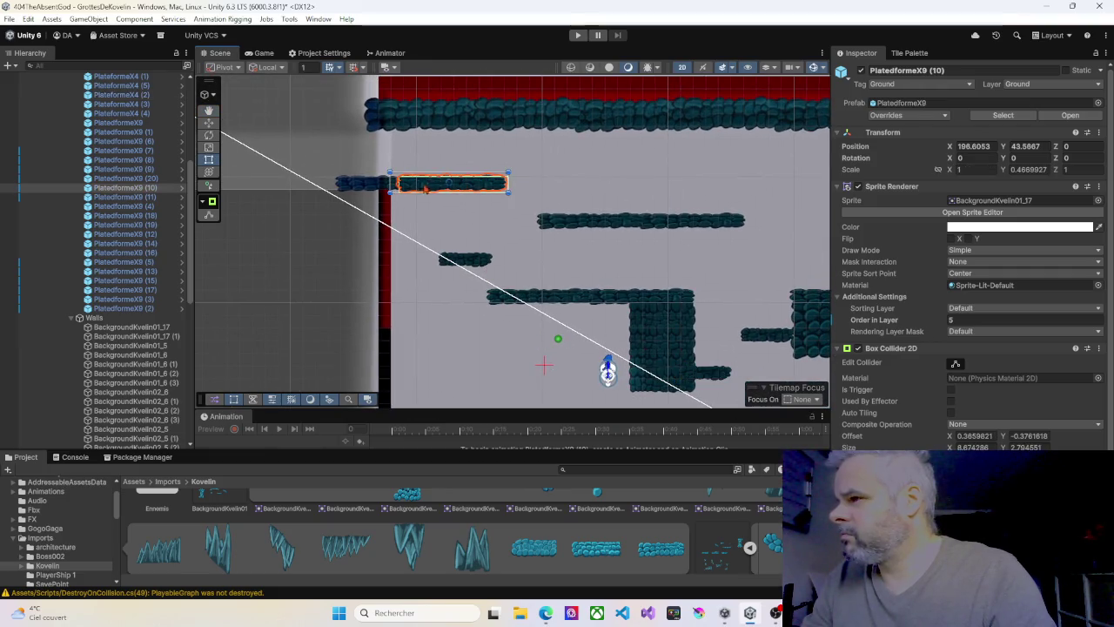
Inspect the ceiling rocks BackgroundKvelin02_5 and its copies (2) and (3)
{"action": "left_click", "coordinate": [368, 186]}
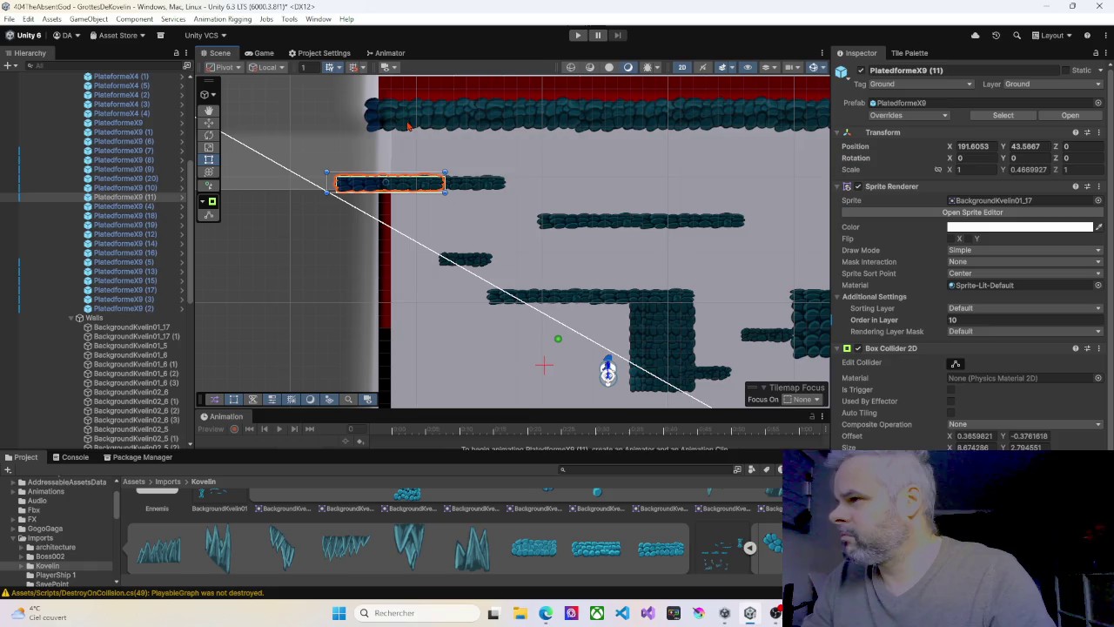
{"action": "left_click", "coordinate": [407, 123]}
{"action": "left_click", "coordinate": [533, 119]}
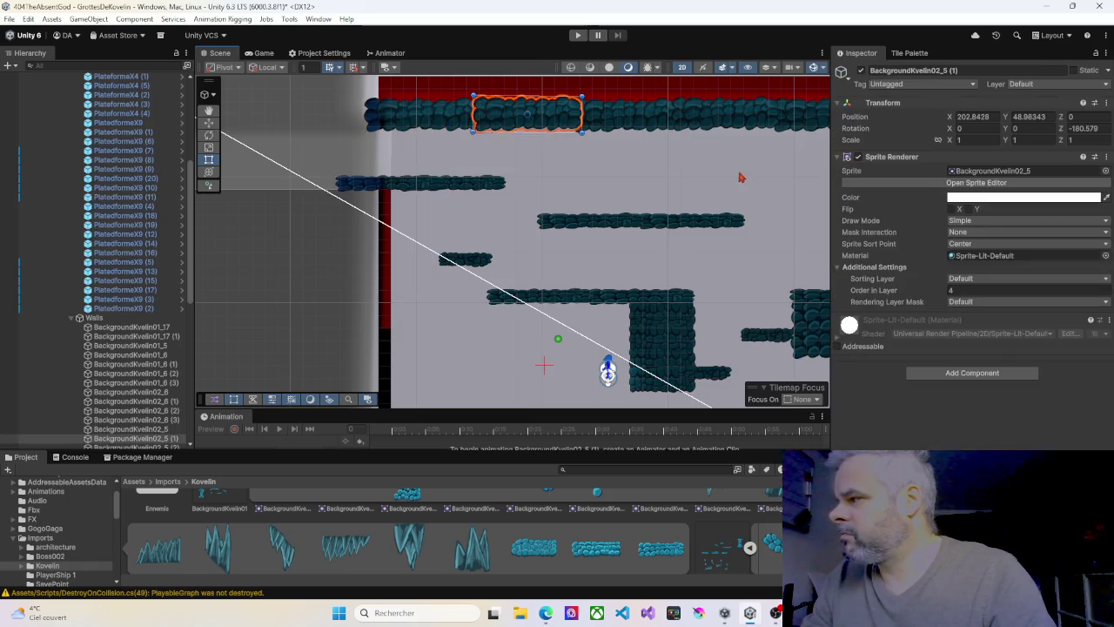
{"action": "left_click", "coordinate": [620, 125]}
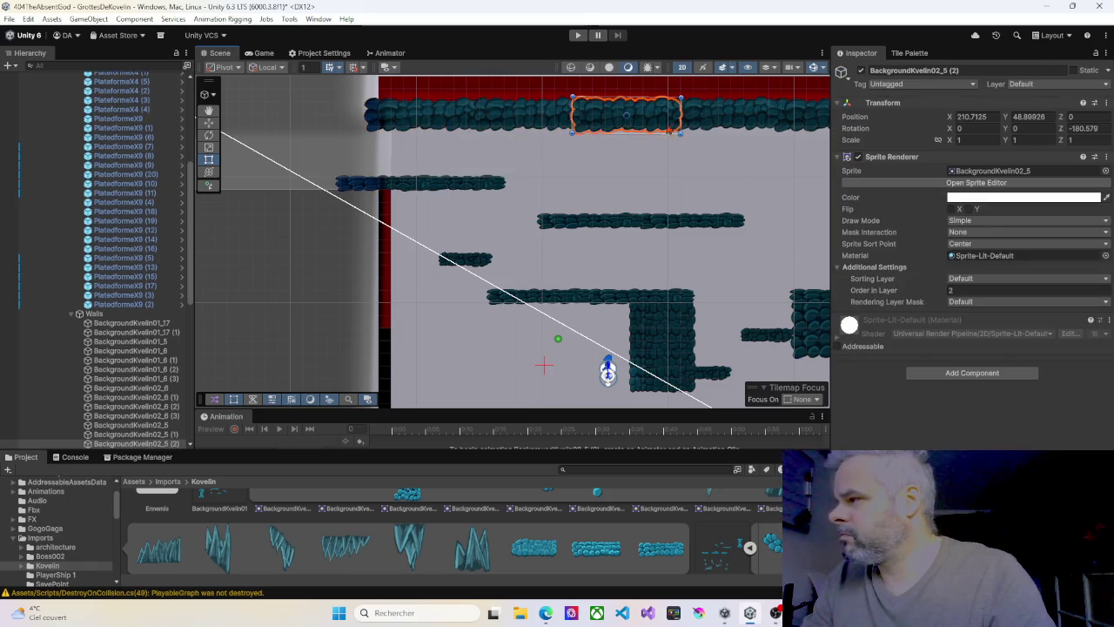
{"action": "left_click", "coordinate": [713, 122]}
Duplicate the left rock block BackgroundKvelin01_15 (8) and move the copy just below it
{"action": "key", "text": "Down"}
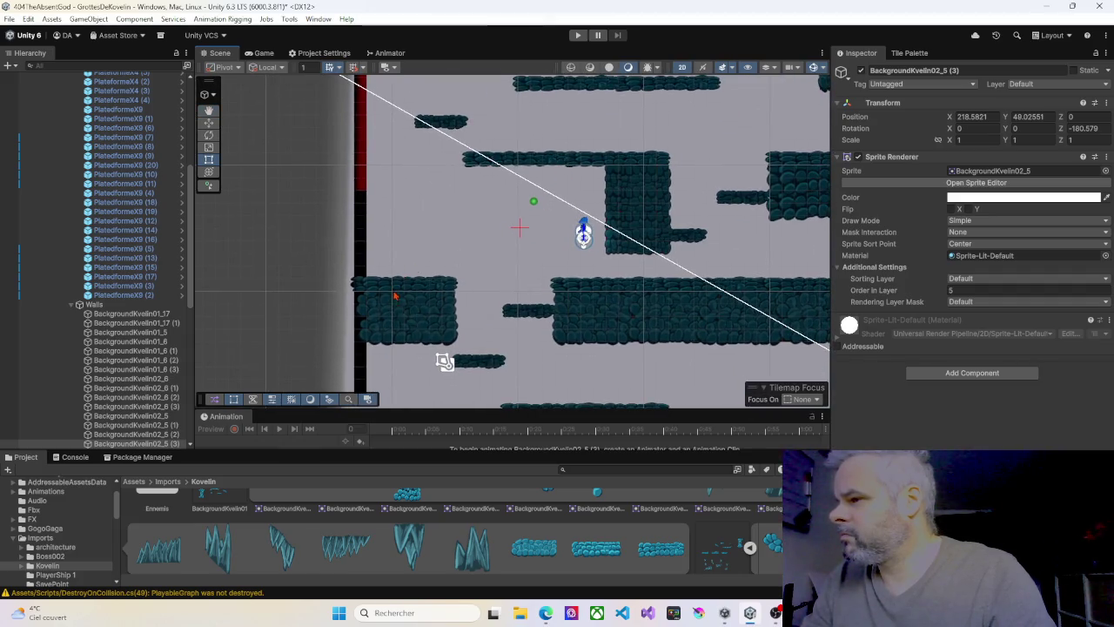
{"action": "left_click", "coordinate": [378, 316]}
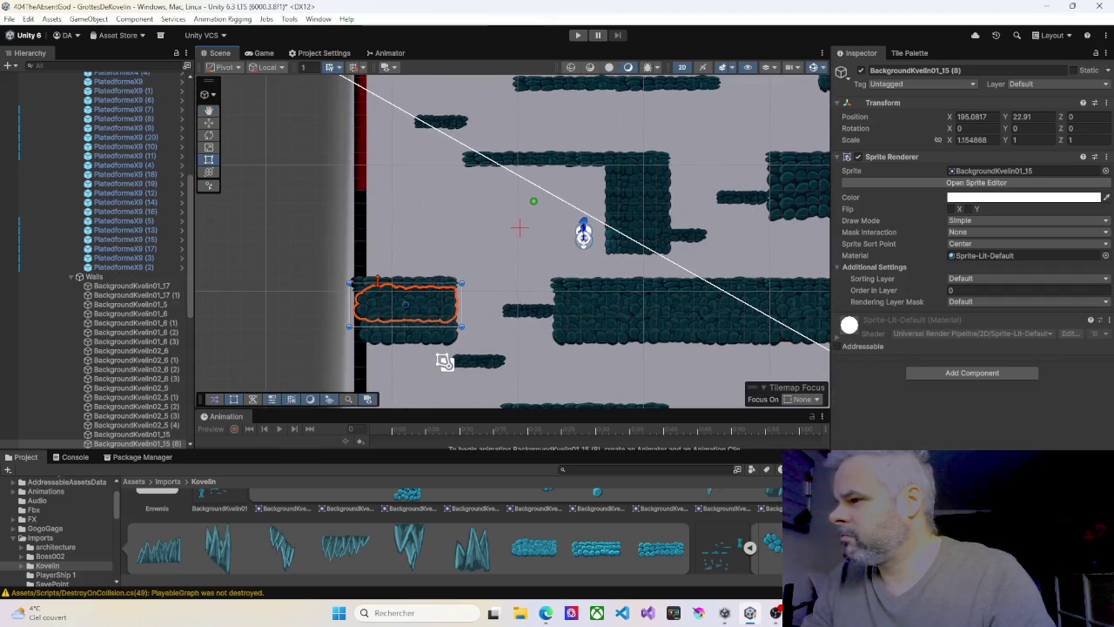
{"action": "left_click", "coordinate": [379, 283]}
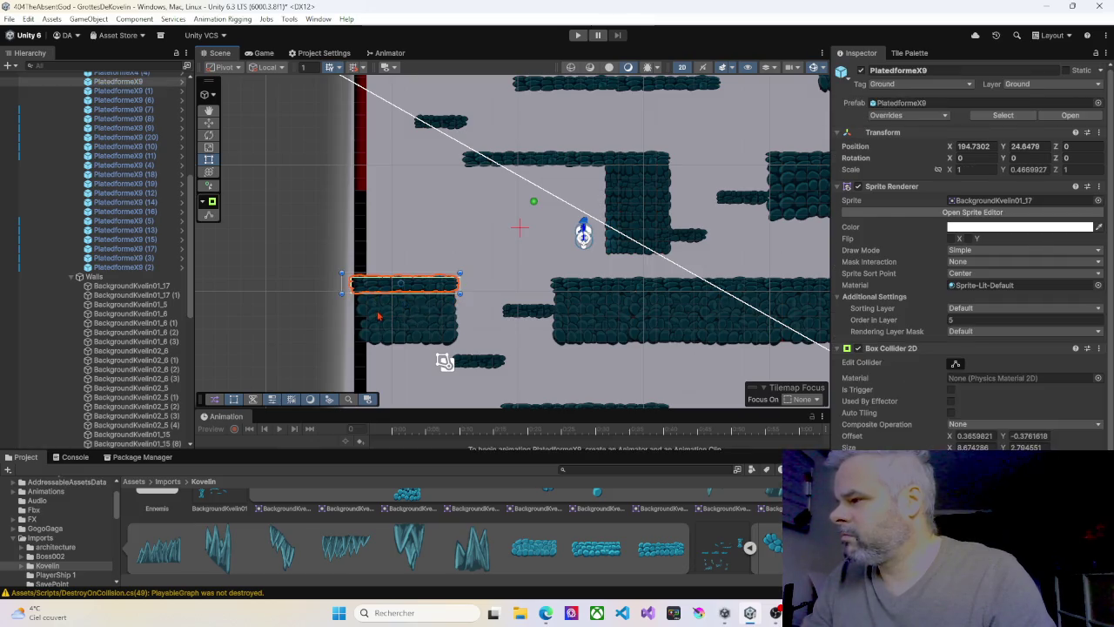
{"action": "left_click", "coordinate": [379, 314]}
{"action": "key", "text": "ctrl+d"}
{"action": "left_click_drag", "start_coordinate": [390, 340], "coordinate": [392, 366]}
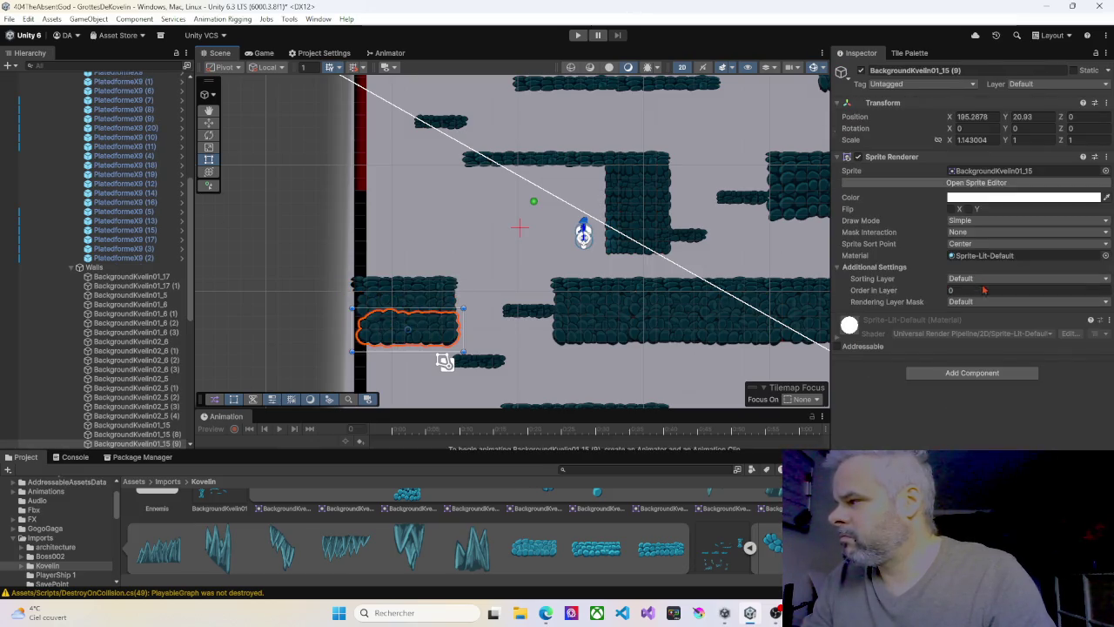
Set the new rock copy's Order in Layer to 4
{"action": "left_click", "coordinate": [949, 291]}
{"action": "type", "text": "4"}
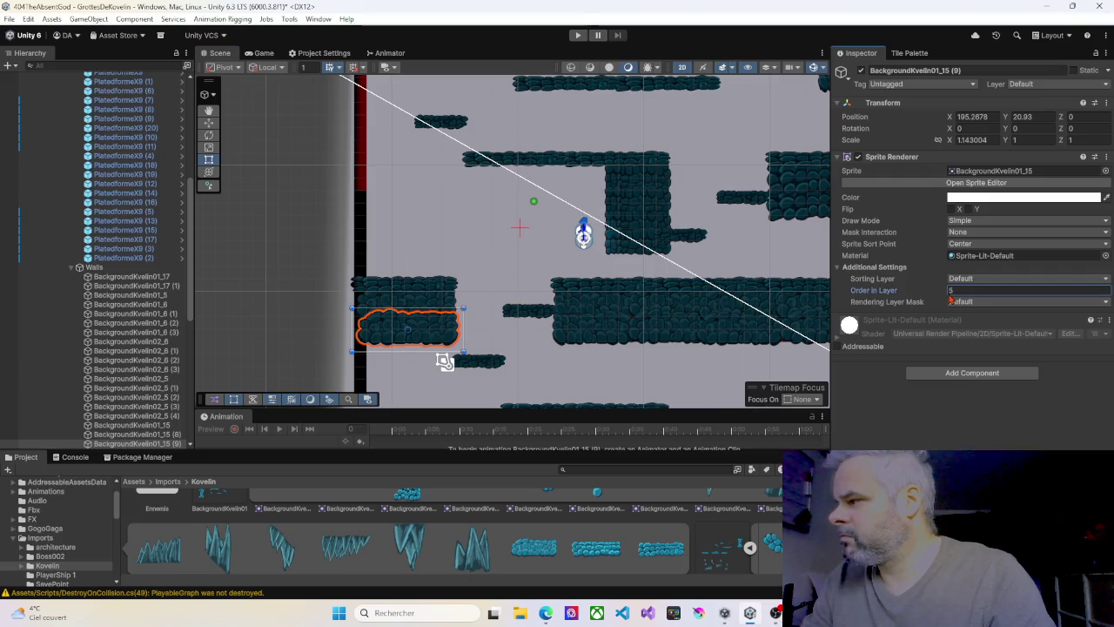
{"action": "scroll", "coordinate": [401, 298], "scroll_direction": "right", "scroll_amount": 5}
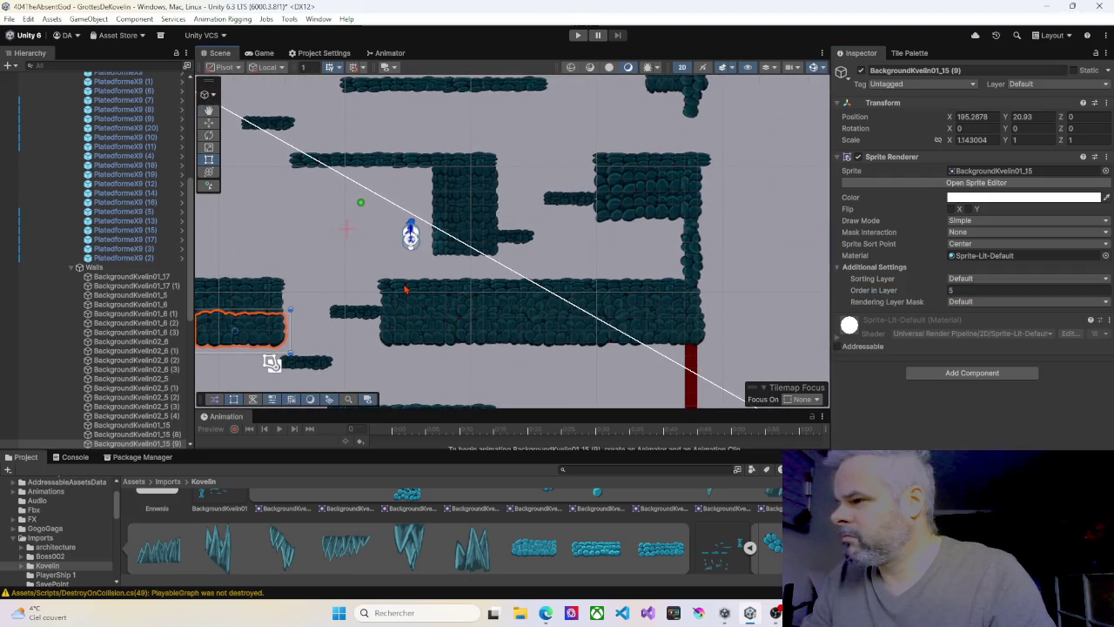
{"action": "left_click", "coordinate": [406, 293]}
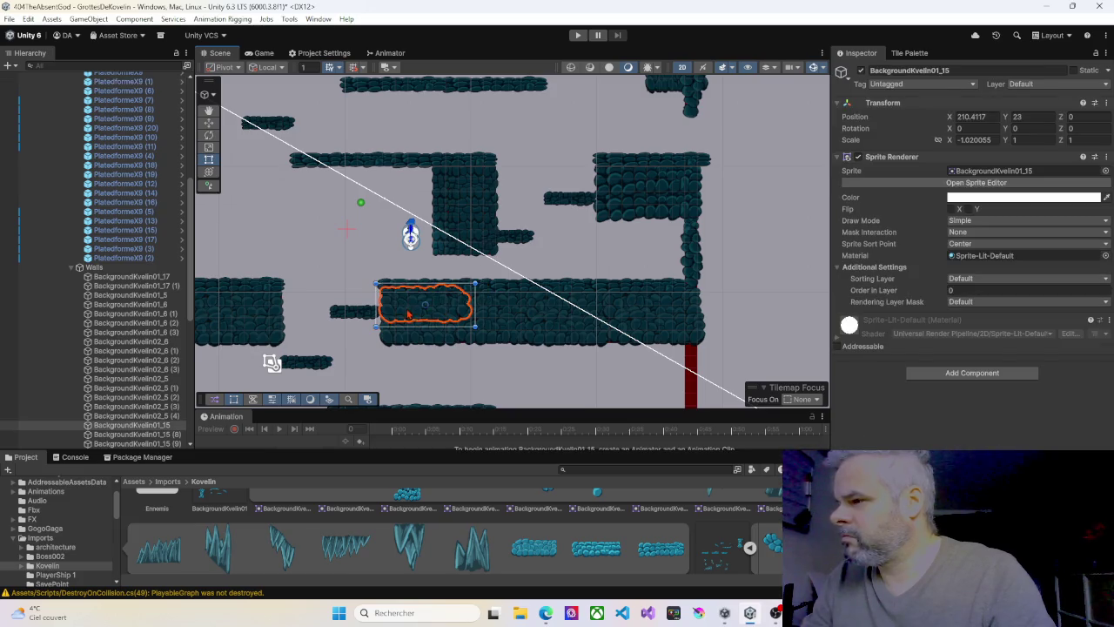
{"action": "left_click", "coordinate": [373, 315]}
Add several copies of BackgroundKvelin01_15 (1) along the shelf, with draw orders 0 and 8
{"action": "left_click", "coordinate": [414, 342]}
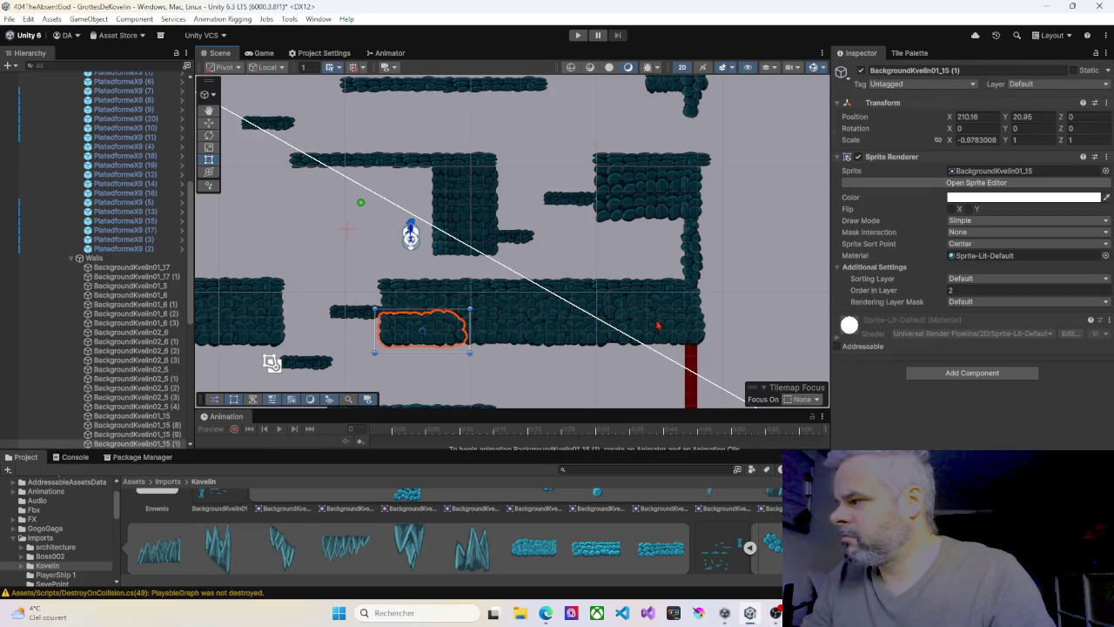
{"action": "key", "text": "ctrl+v"}
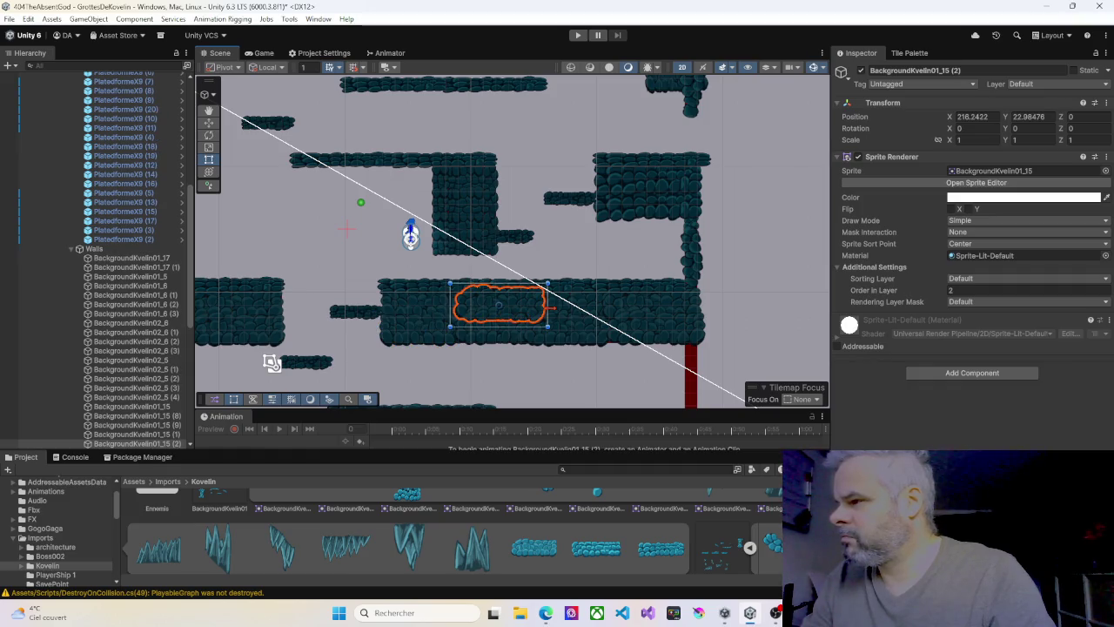
{"action": "left_click", "coordinate": [943, 292]}
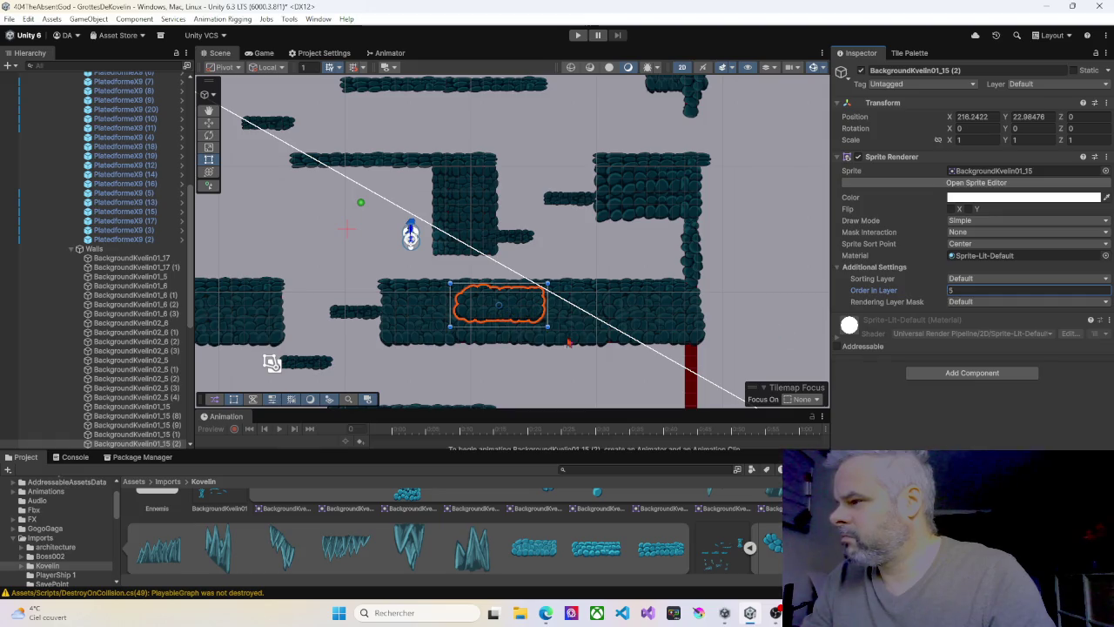
{"action": "key", "text": "ctrl+v"}
{"action": "left_click", "coordinate": [948, 292]}
{"action": "type", "text": "0"}
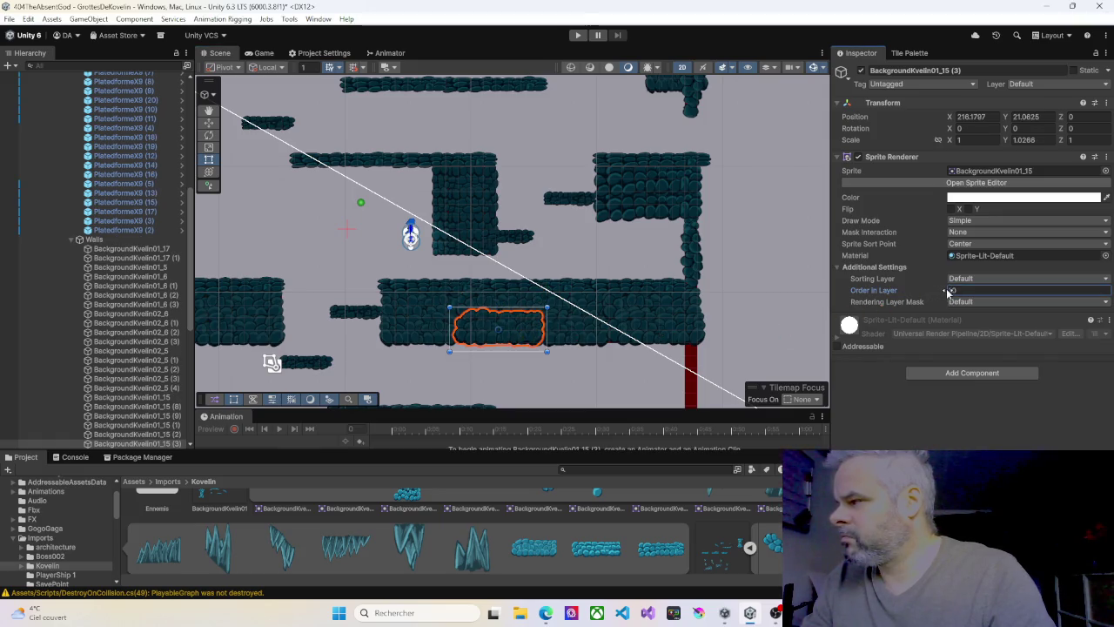
{"action": "key", "text": "ctrl+v"}
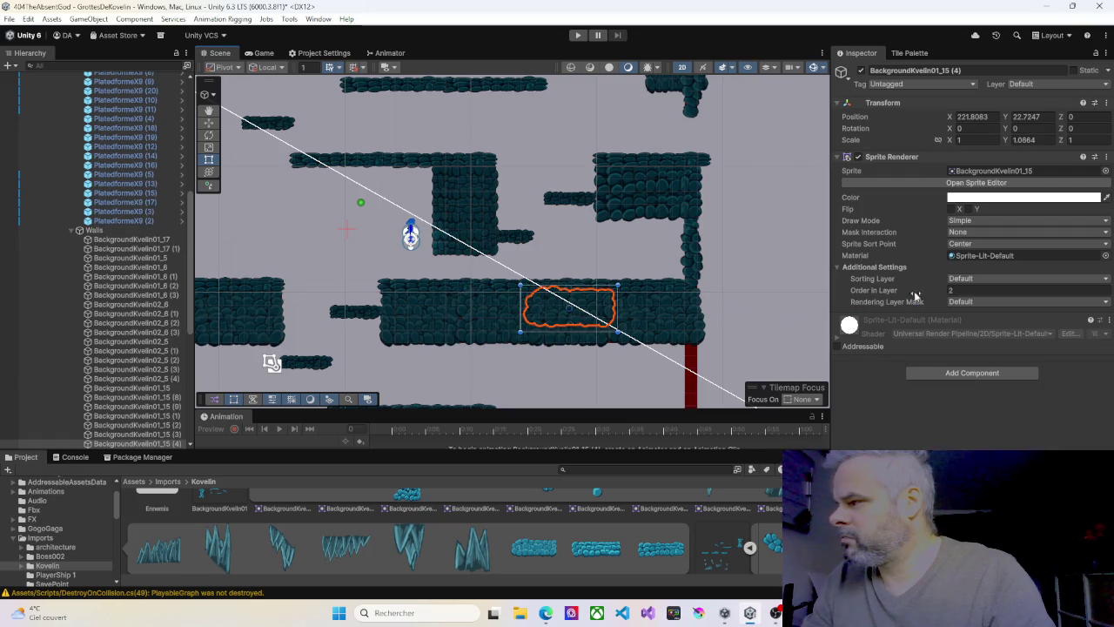
{"action": "key", "text": "ctrl+v"}
{"action": "left_click", "coordinate": [947, 293]}
{"action": "type", "text": "8"}
{"action": "key", "text": "ctrl+v"}
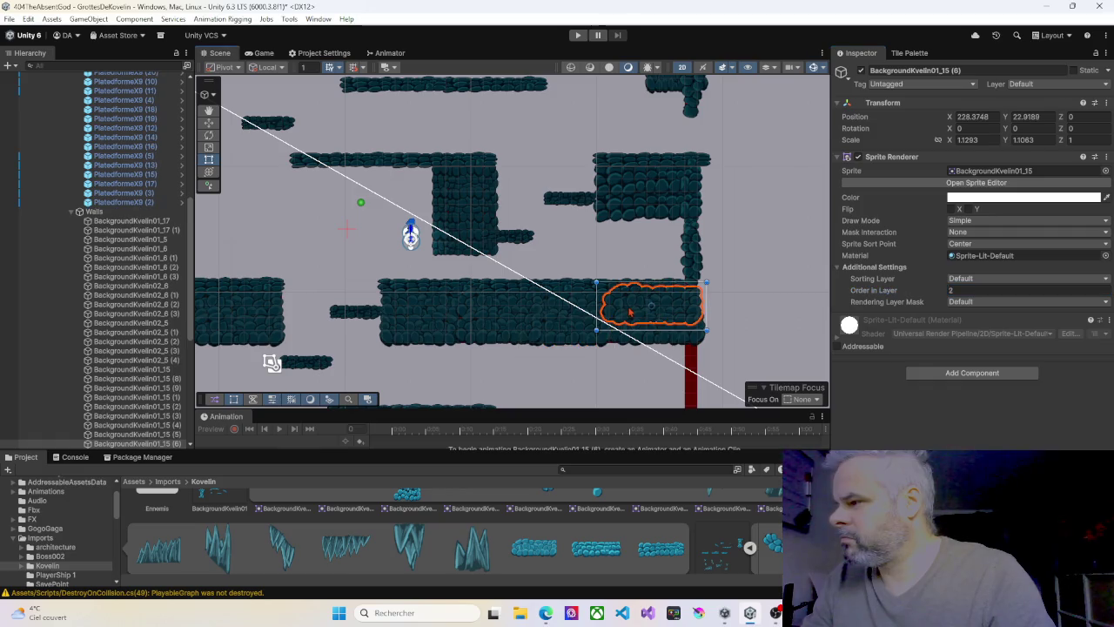
Review copies (4), (6) and (7) and edit copy (6)'s Order in Layer
{"action": "left_click", "coordinate": [584, 311]}
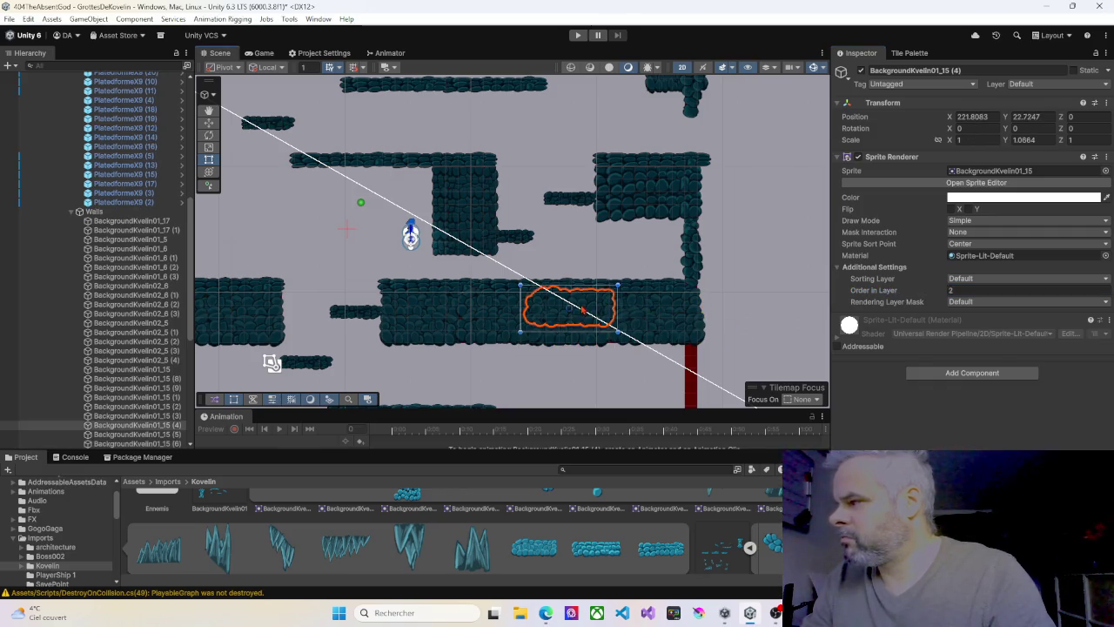
{"action": "left_click", "coordinate": [671, 306]}
{"action": "left_click", "coordinate": [951, 291]}
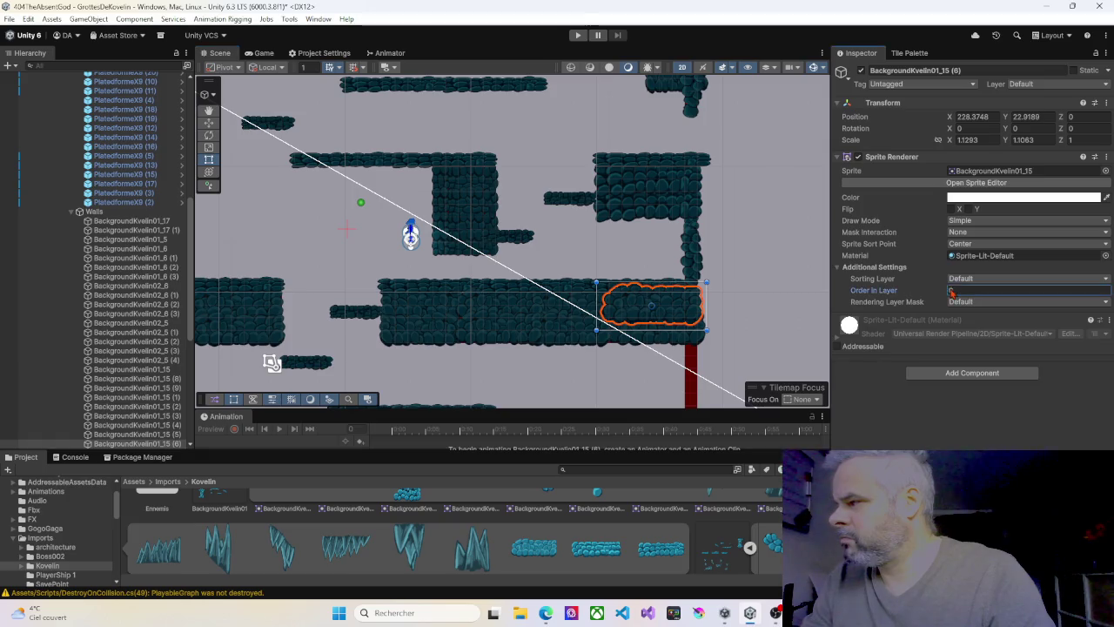
{"action": "left_click", "coordinate": [675, 338]}
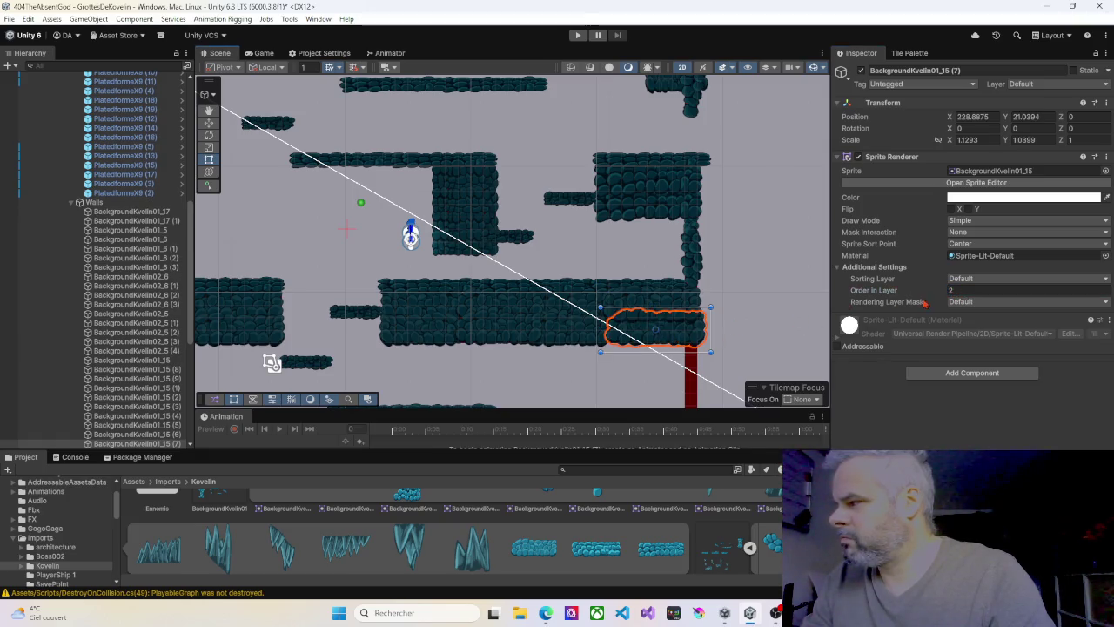
Inspect the platform pieces along the shelf and the lower right platform
{"action": "left_click_drag", "start_coordinate": [540, 354], "coordinate": [599, 244]}
{"action": "left_click", "coordinate": [495, 303]}
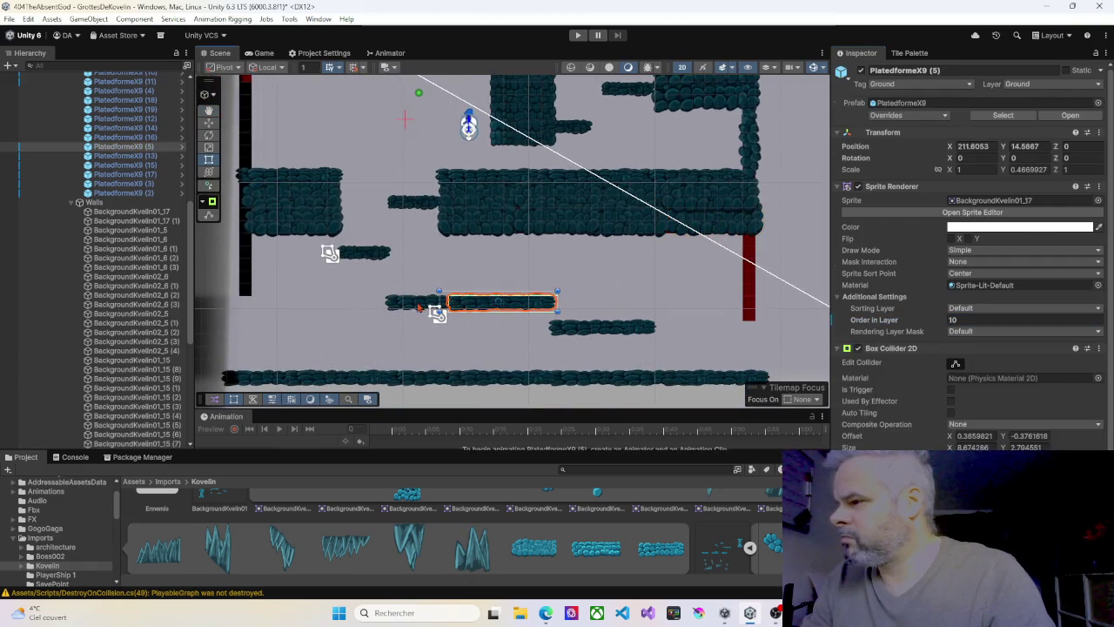
{"action": "left_click", "coordinate": [409, 304]}
{"action": "left_click", "coordinate": [582, 329]}
{"action": "mouse_move", "coordinate": [685, 313]}
{"action": "left_mouse_down"}
{"action": "mouse_move", "coordinate": [657, 304]}
{"action": "mouse_move", "coordinate": [636, 279]}
{"action": "mouse_move", "coordinate": [652, 274]}
{"action": "mouse_move", "coordinate": [659, 288]}
{"action": "mouse_move", "coordinate": [584, 323]}
{"action": "mouse_move", "coordinate": [579, 280]}
{"action": "left_mouse_up"}
Move the overlapping column copy BackgroundKvelin01_6 (4) down over the red wall block
{"action": "left_click", "coordinate": [615, 199]}
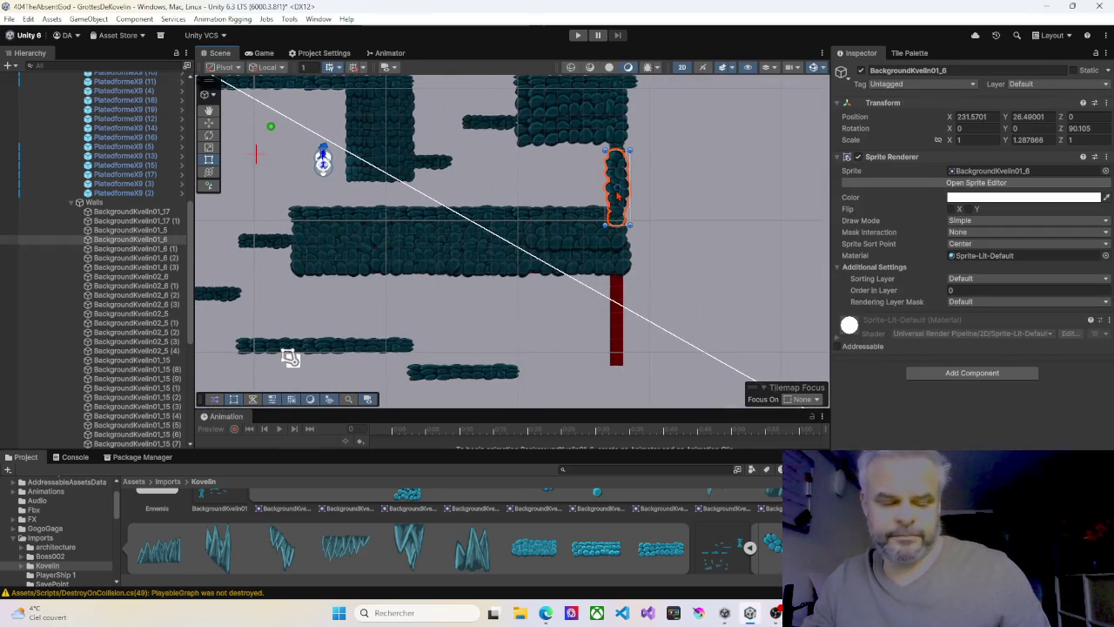
{"action": "left_click", "coordinate": [613, 207]}
{"action": "left_click_drag", "start_coordinate": [613, 208], "coordinate": [617, 332]}
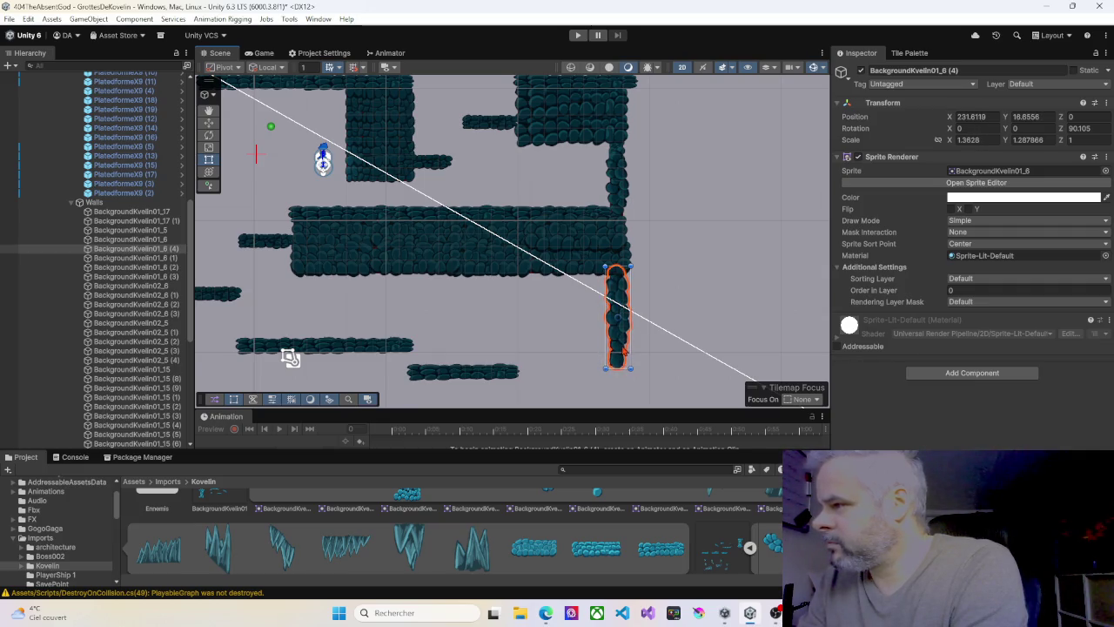
{"action": "scroll", "coordinate": [96, 262], "scroll_direction": "down", "scroll_amount": 5}
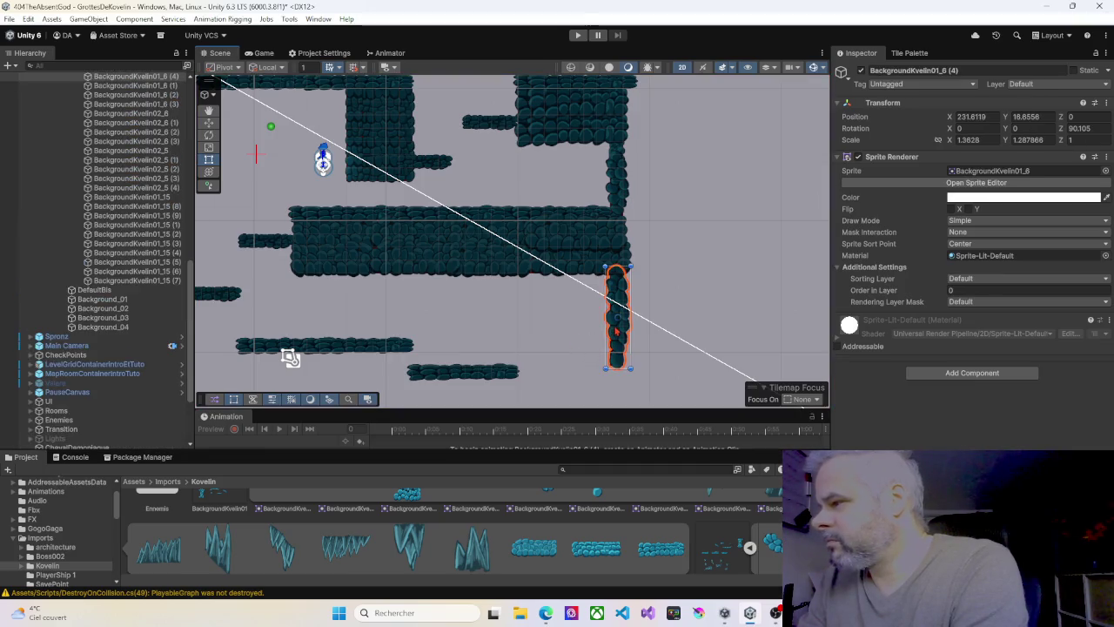
{"action": "left_click_drag", "start_coordinate": [622, 338], "coordinate": [622, 343]}
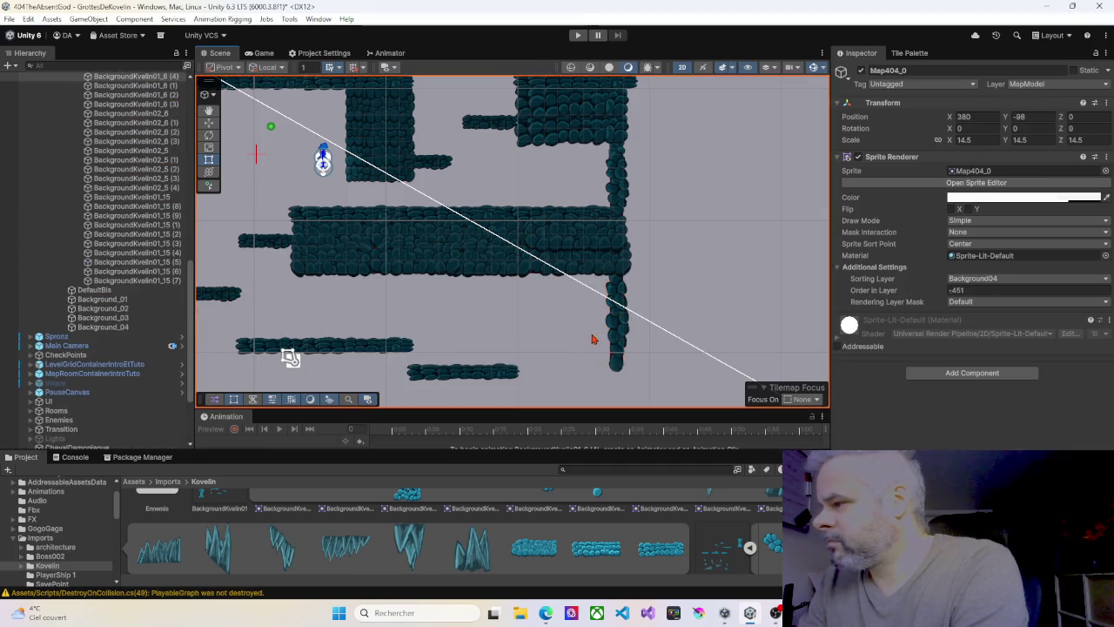
Stretch the lower wall column slightly to fill the remaining gap
{"action": "left_click", "coordinate": [599, 347]}
{"action": "left_click", "coordinate": [617, 335]}
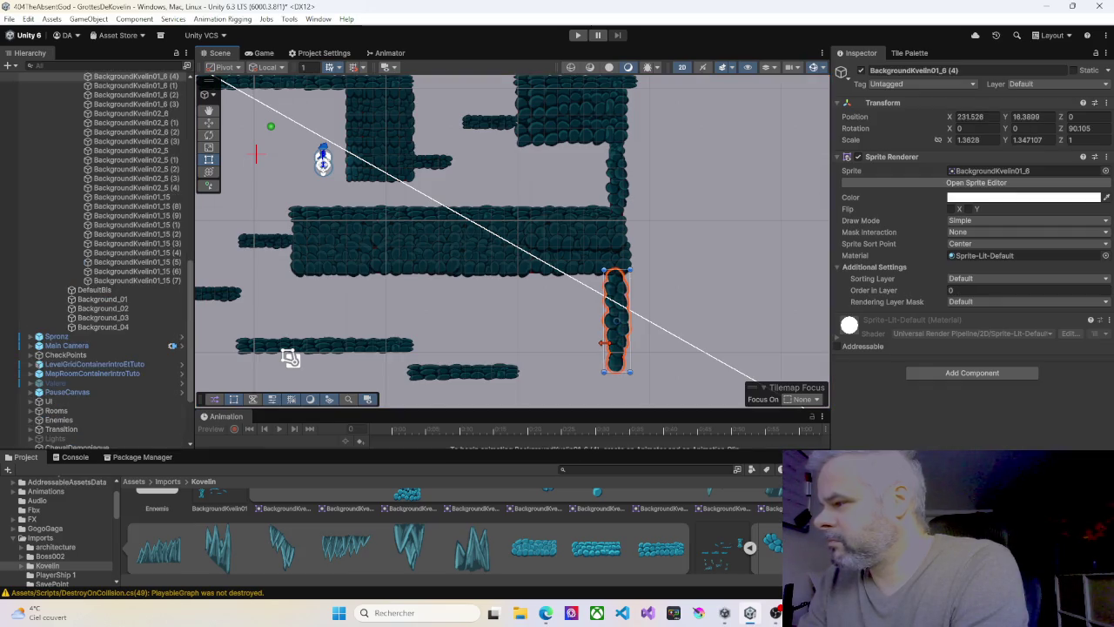
{"action": "left_click", "coordinate": [586, 346]}
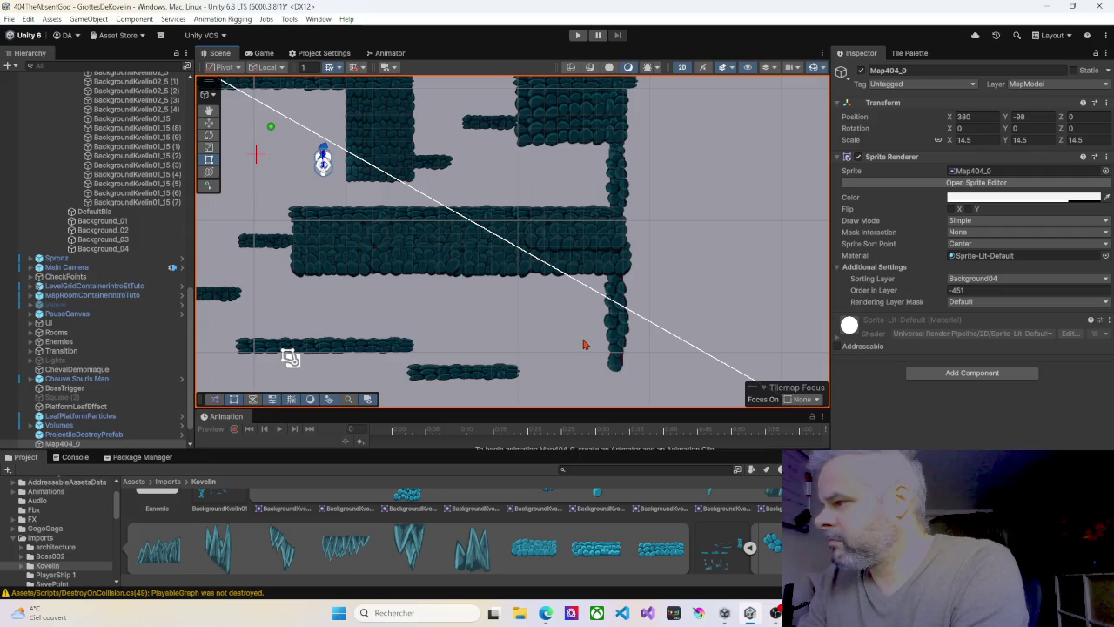
{"action": "left_click", "coordinate": [626, 346]}
{"action": "left_click_drag", "start_coordinate": [631, 342], "coordinate": [633, 342]}
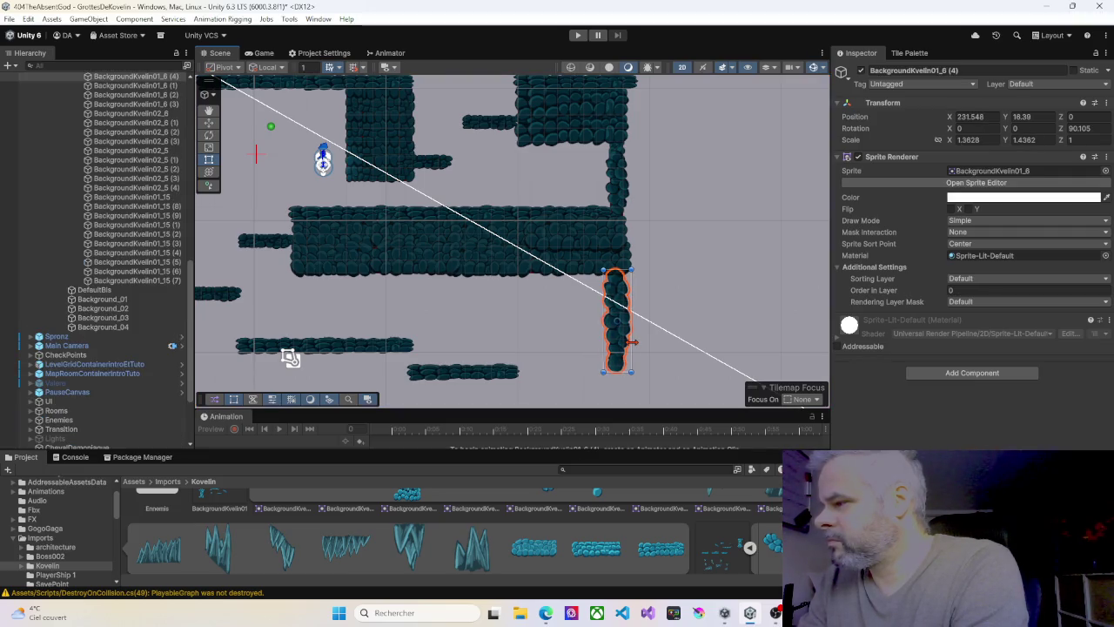
{"action": "left_click", "coordinate": [578, 346]}
{"action": "mouse_move", "coordinate": [585, 386]}
{"action": "left_mouse_down"}
{"action": "mouse_move", "coordinate": [586, 281]}
{"action": "mouse_move", "coordinate": [722, 331]}
{"action": "left_mouse_up"}
{"action": "mouse_move", "coordinate": [488, 284]}
{"action": "left_mouse_down"}
{"action": "mouse_move", "coordinate": [480, 331]}
{"action": "mouse_move", "coordinate": [493, 369]}
{"action": "mouse_move", "coordinate": [481, 359]}
{"action": "mouse_move", "coordinate": [485, 291]}
{"action": "mouse_move", "coordinate": [495, 291]}
{"action": "mouse_move", "coordinate": [489, 217]}
{"action": "mouse_move", "coordinate": [497, 236]}
{"action": "mouse_move", "coordinate": [475, 253]}
{"action": "mouse_move", "coordinate": [484, 255]}
{"action": "mouse_move", "coordinate": [395, 243]}
{"action": "left_mouse_up"}
{"action": "scroll", "coordinate": [497, 236], "scroll_direction": "down", "scroll_amount": 1}
{"action": "scroll", "coordinate": [484, 255], "scroll_direction": "down", "scroll_amount": 1}
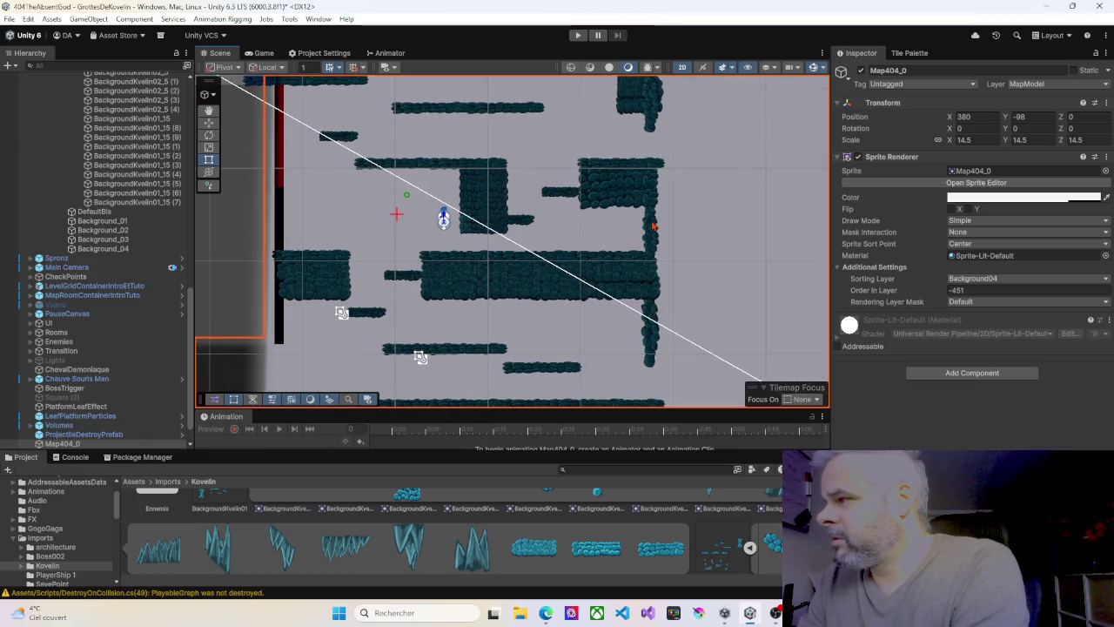
Copy both right-wall rock columns onto the black left wall
{"action": "left_click", "coordinate": [649, 215]}
{"action": "left_click", "coordinate": [655, 242]}
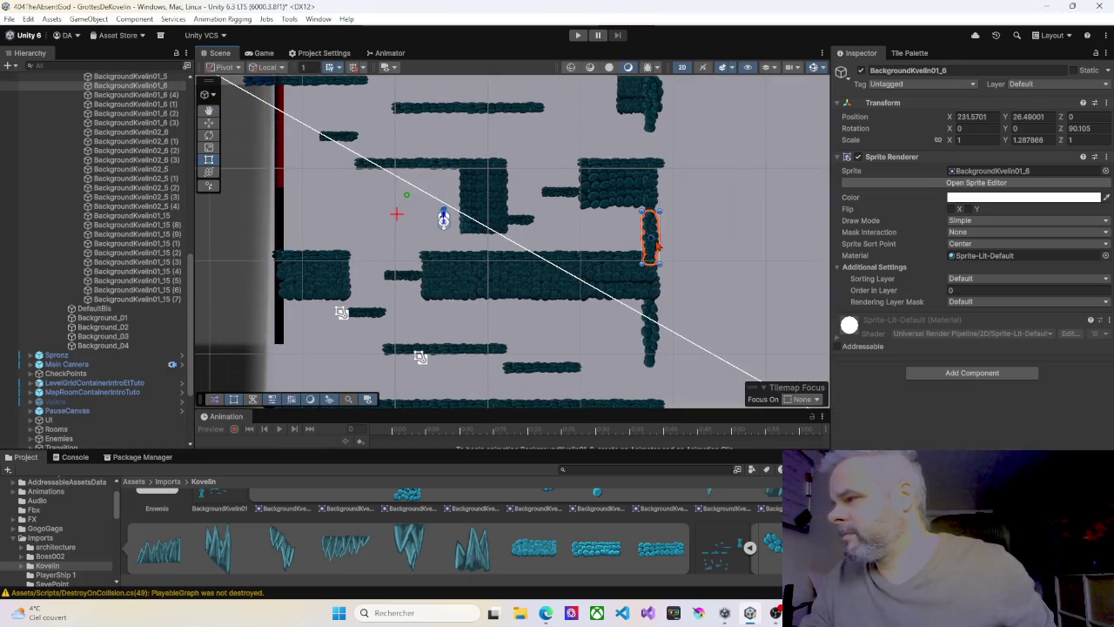
{"action": "left_click_drag", "start_coordinate": [655, 242], "coordinate": [655, 358]}
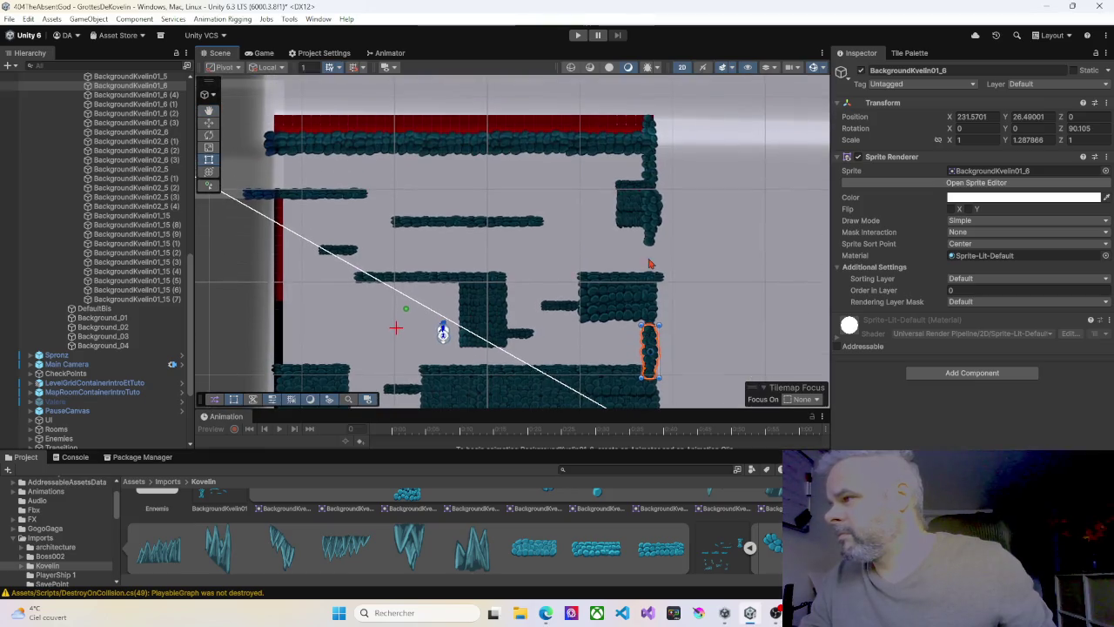
{"action": "left_click", "coordinate": [651, 162]}
{"action": "left_click", "coordinate": [650, 220], "text": "shift"}
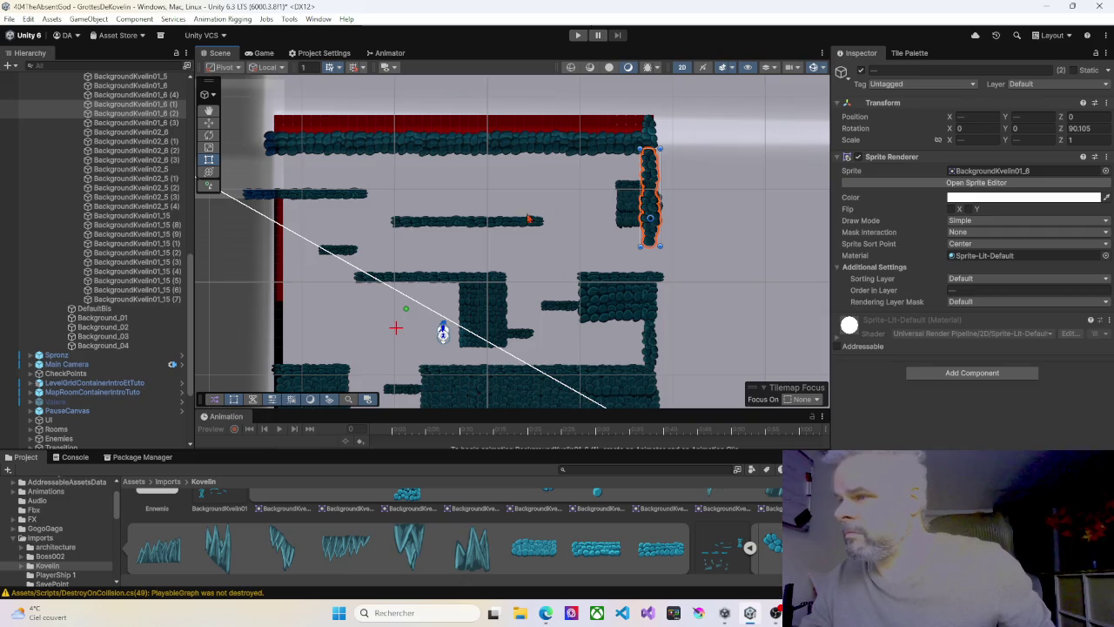
{"action": "left_click", "coordinate": [655, 212]}
{"action": "key", "text": "ctrl+z"}
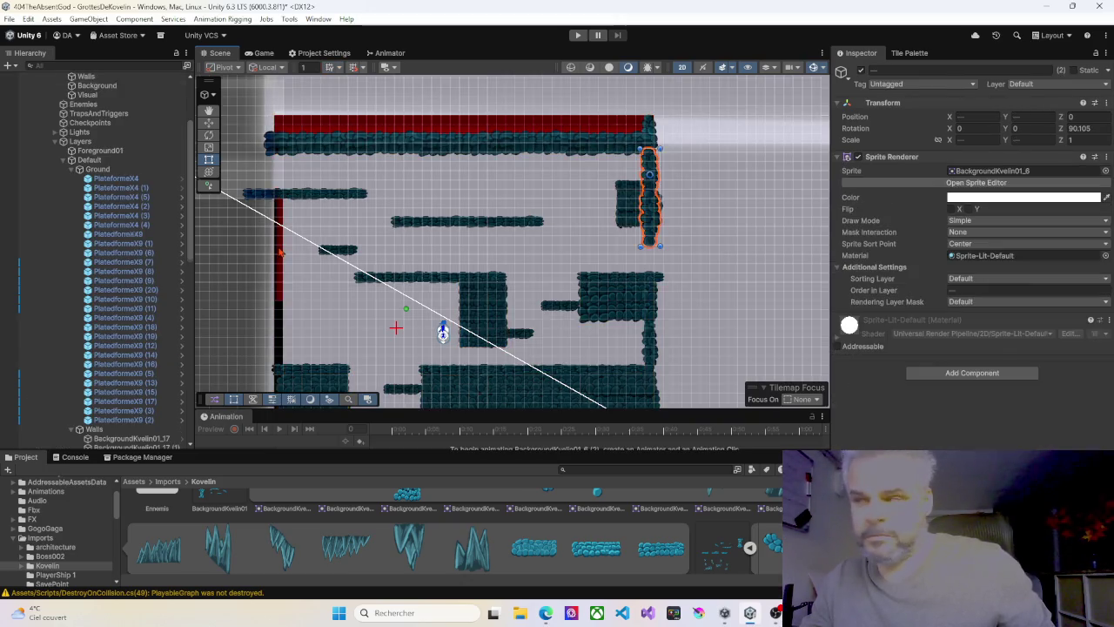
{"action": "left_click_drag", "start_coordinate": [655, 212], "coordinate": [281, 261]}
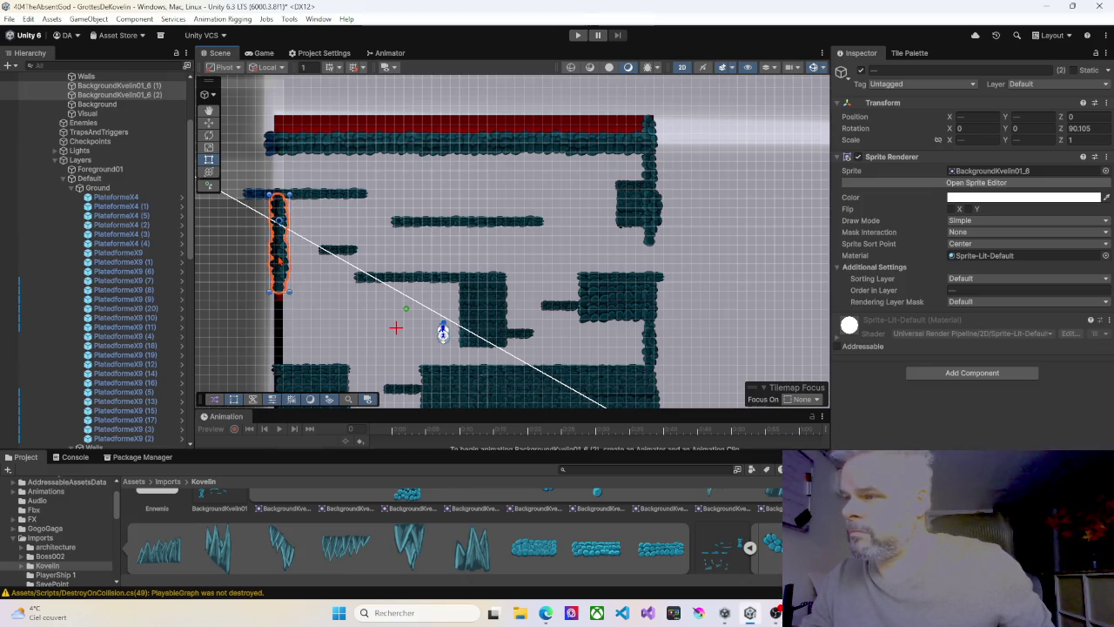
Duplicate the column pieces twice more, stacking them down the left wall
{"action": "left_click_drag", "start_coordinate": [243, 303], "coordinate": [386, 211]}
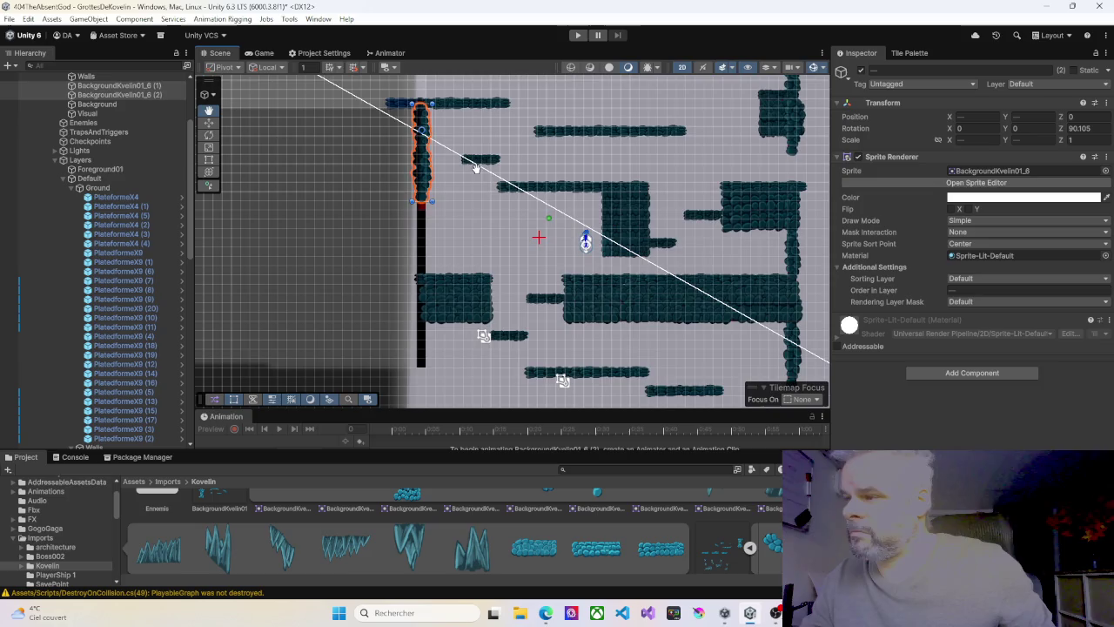
{"action": "key", "text": "ctrl+d"}
{"action": "left_click_drag", "start_coordinate": [424, 158], "coordinate": [425, 306]}
{"action": "key", "text": "ctrl+d"}
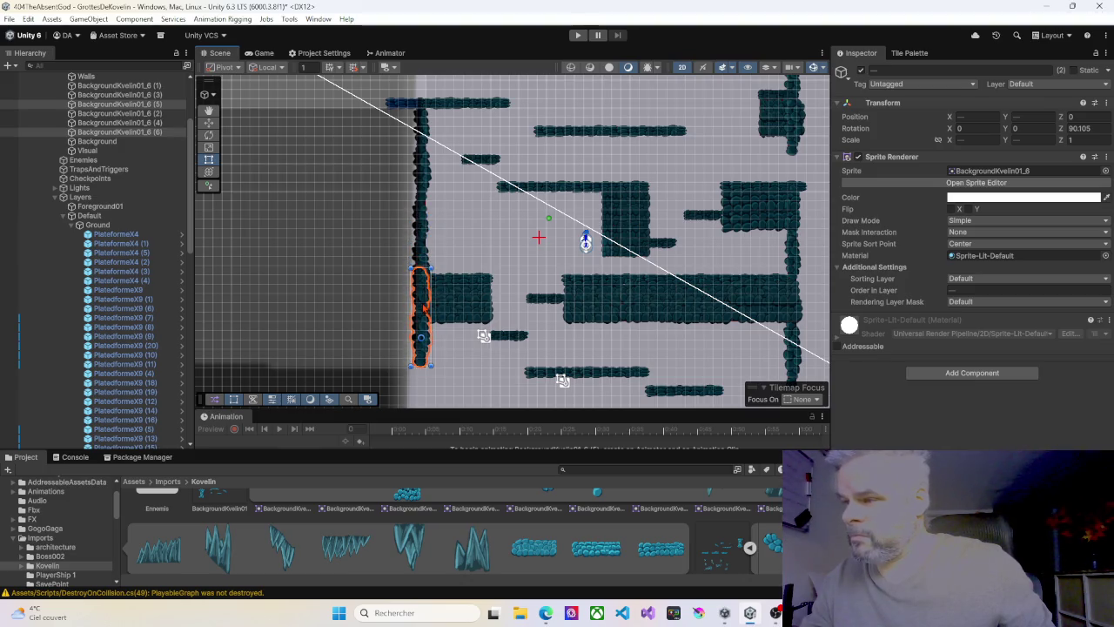
{"action": "left_click", "coordinate": [522, 254]}
{"action": "scroll", "coordinate": [595, 244], "scroll_direction": "down", "scroll_amount": 2}
{"action": "mouse_move", "coordinate": [595, 244]}
{"action": "left_mouse_down"}
{"action": "mouse_move", "coordinate": [563, 309]}
{"action": "mouse_move", "coordinate": [569, 361]}
{"action": "left_mouse_up"}
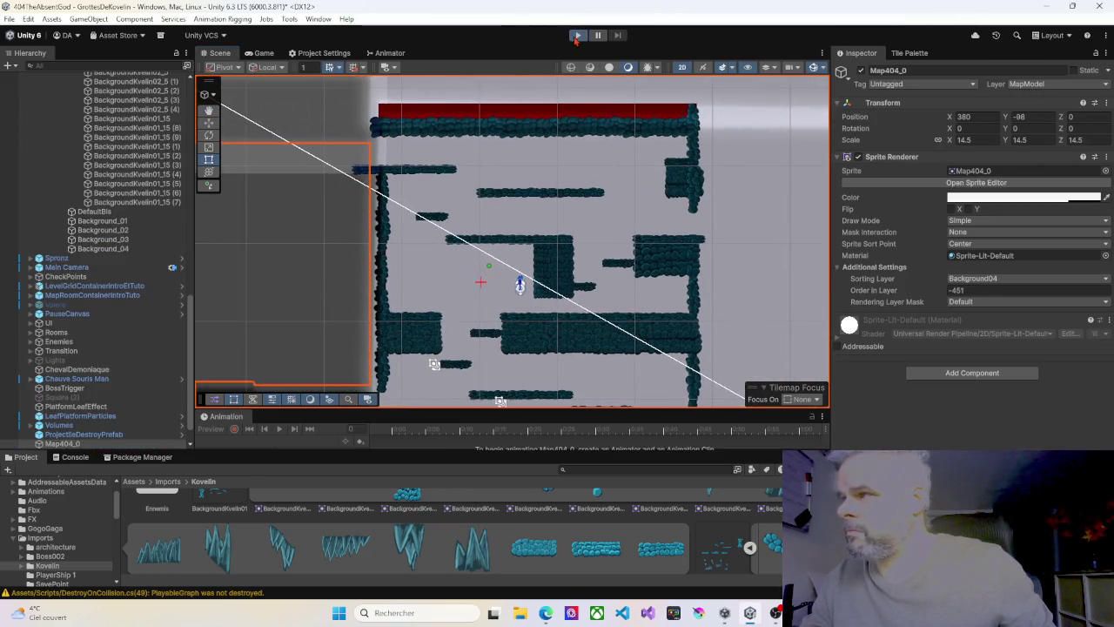
Enter play mode and jump the character up through the lower cave platforms
{"action": "left_click", "coordinate": [577, 36]}
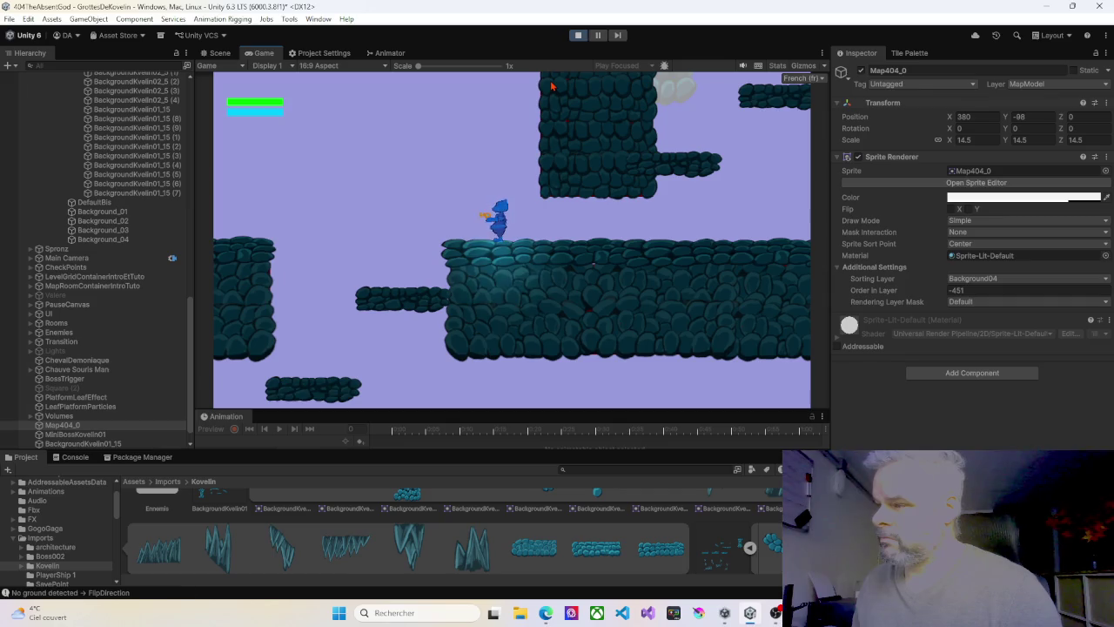
{"action": "key", "text": "Left"}
{"action": "key", "text": "space"}
{"action": "key", "text": "Right"}
{"action": "key", "text": "Right"}
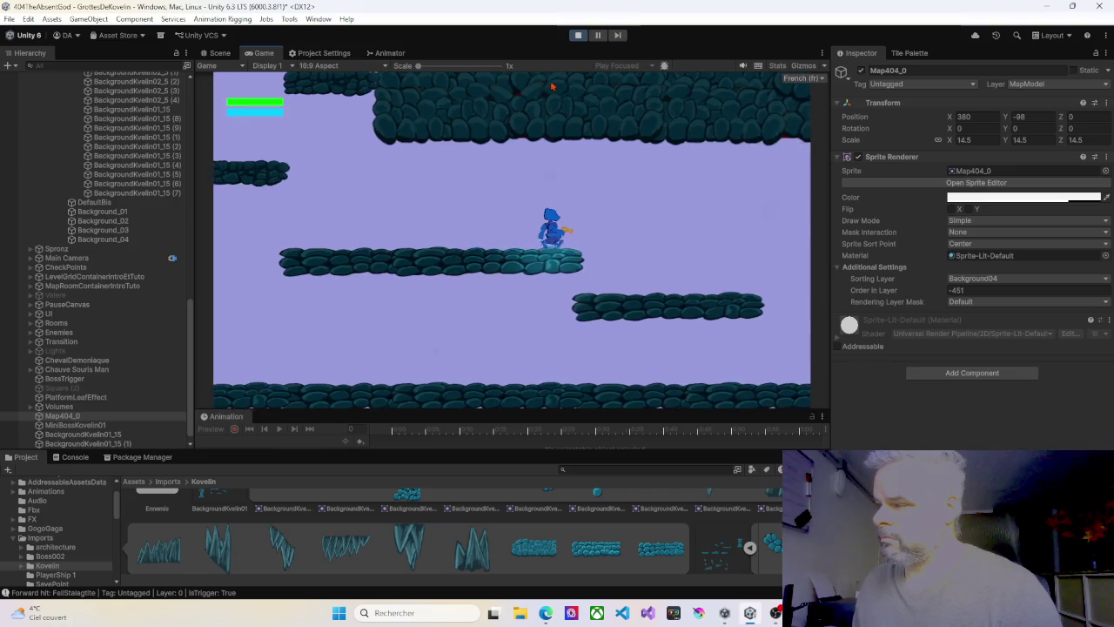
{"action": "key", "text": "Left"}
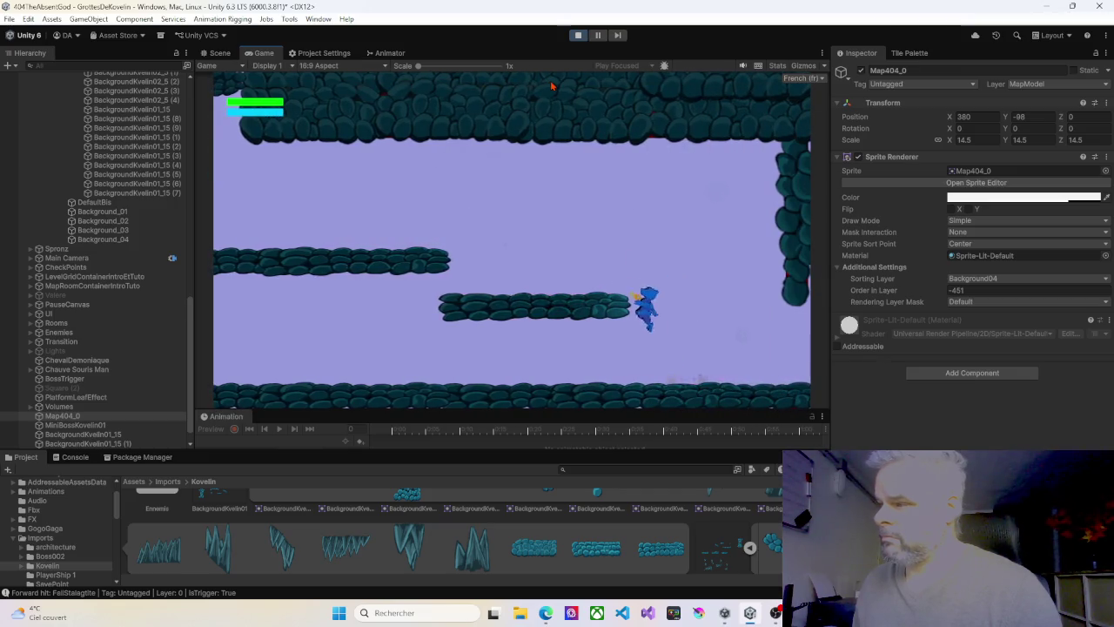
{"action": "key", "text": "space"}
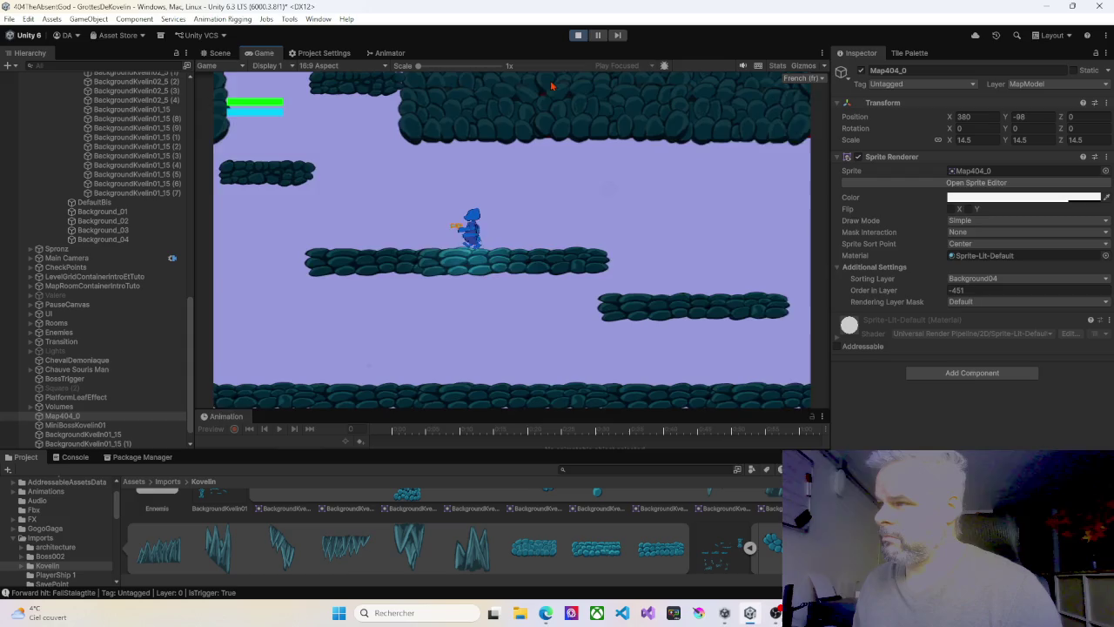
{"action": "key", "text": "Left"}
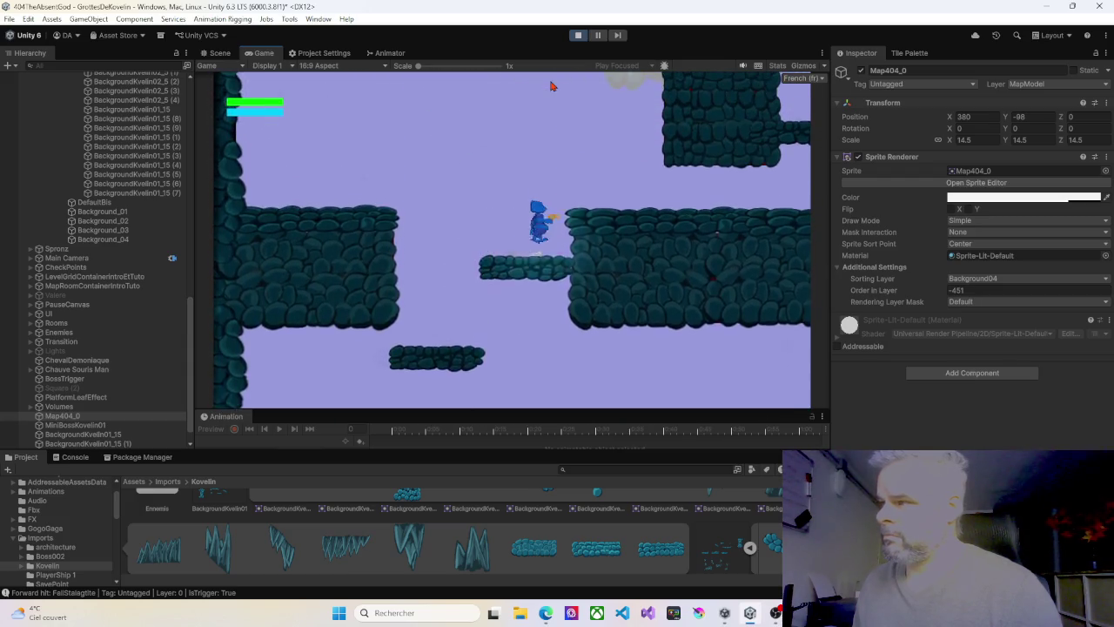
{"action": "key", "text": "Right"}
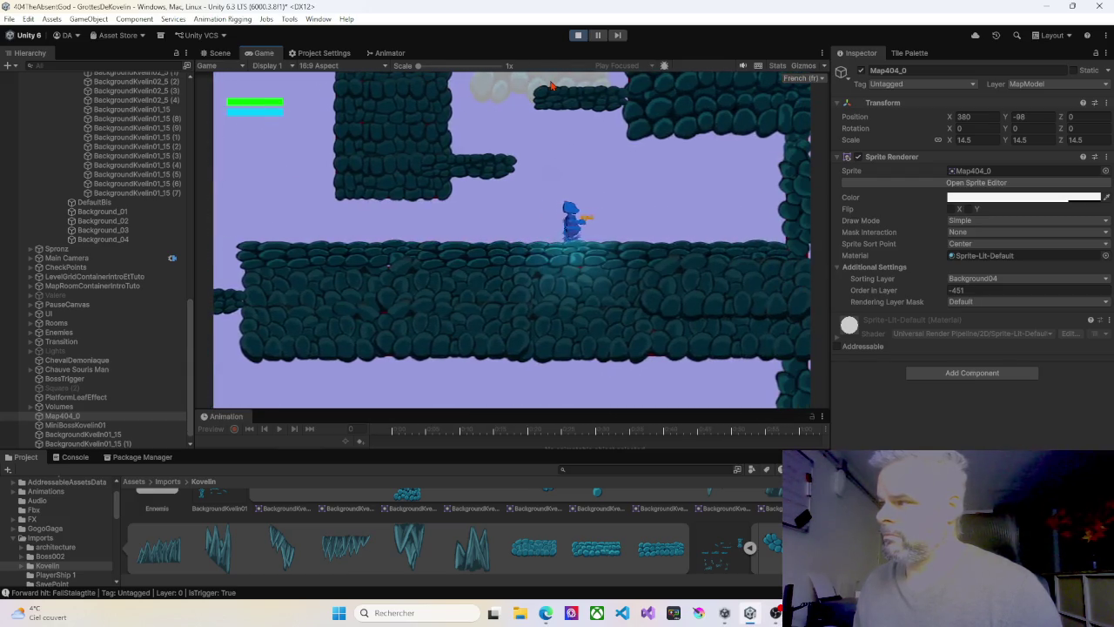
{"action": "key", "text": "space"}
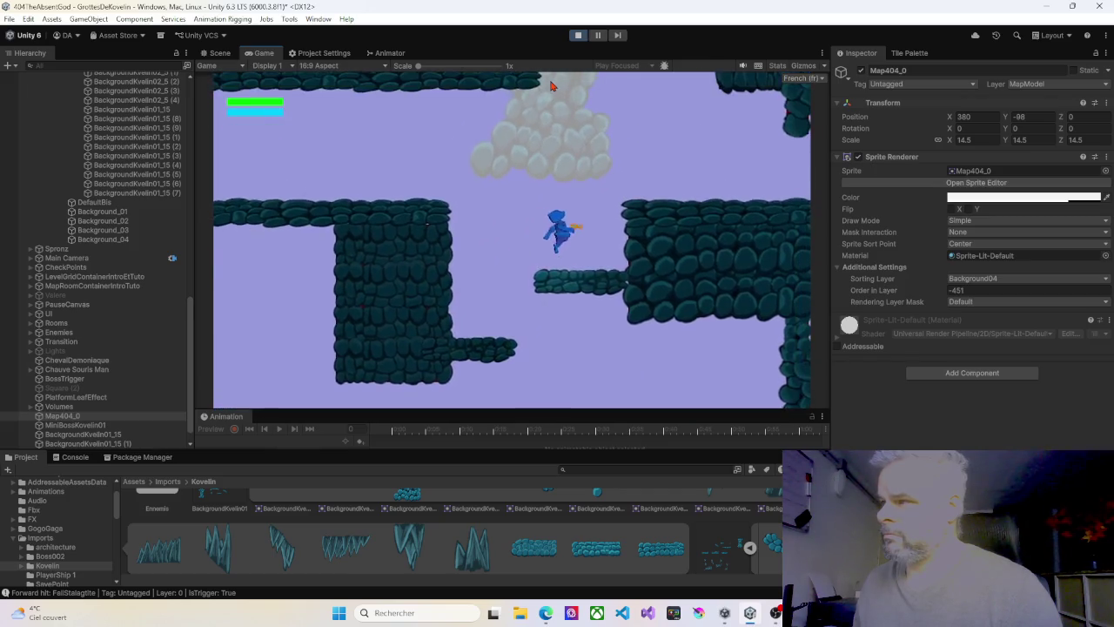
{"action": "key", "text": "Left"}
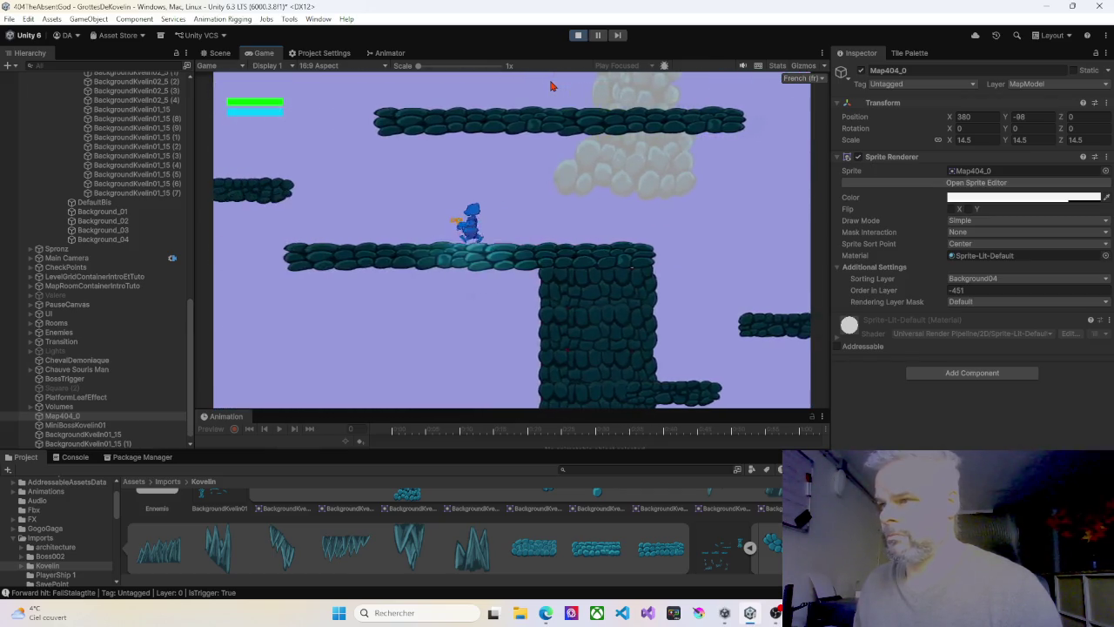
Hop across the floating and higher platforms, run left into the next room, then stop play mode
{"action": "key", "text": "space"}
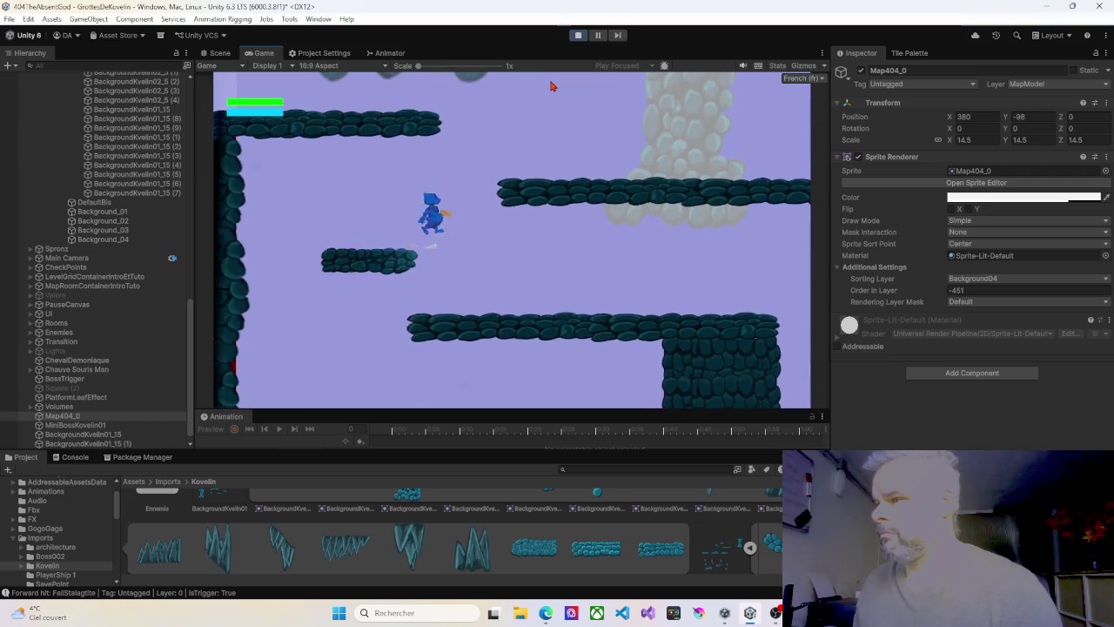
{"action": "key", "text": "Right"}
{"action": "key", "text": "space"}
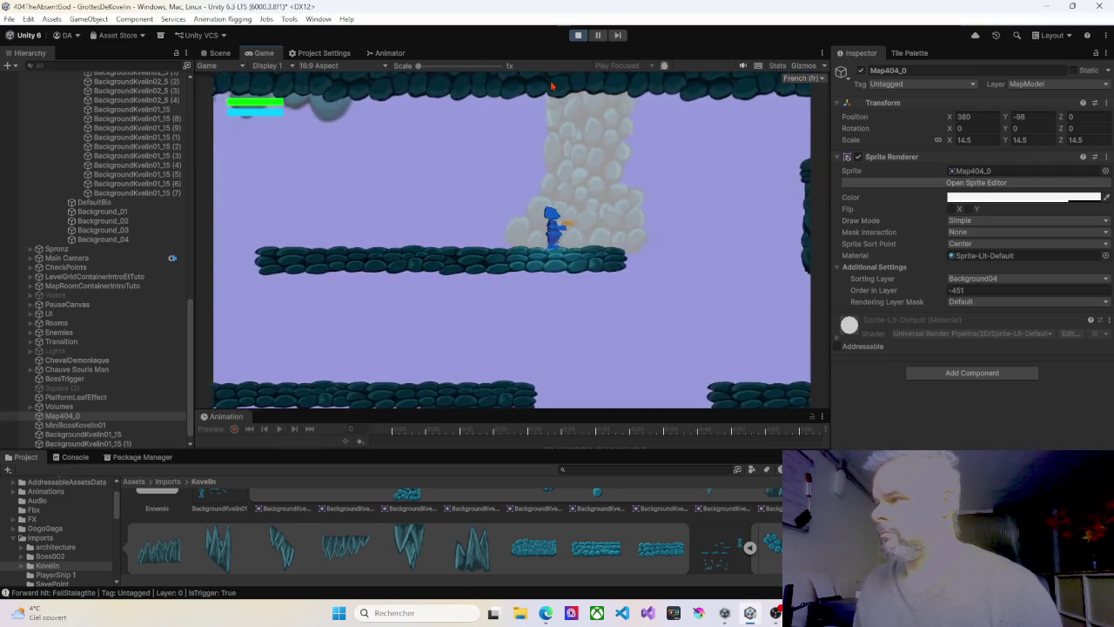
{"action": "key", "text": "Right"}
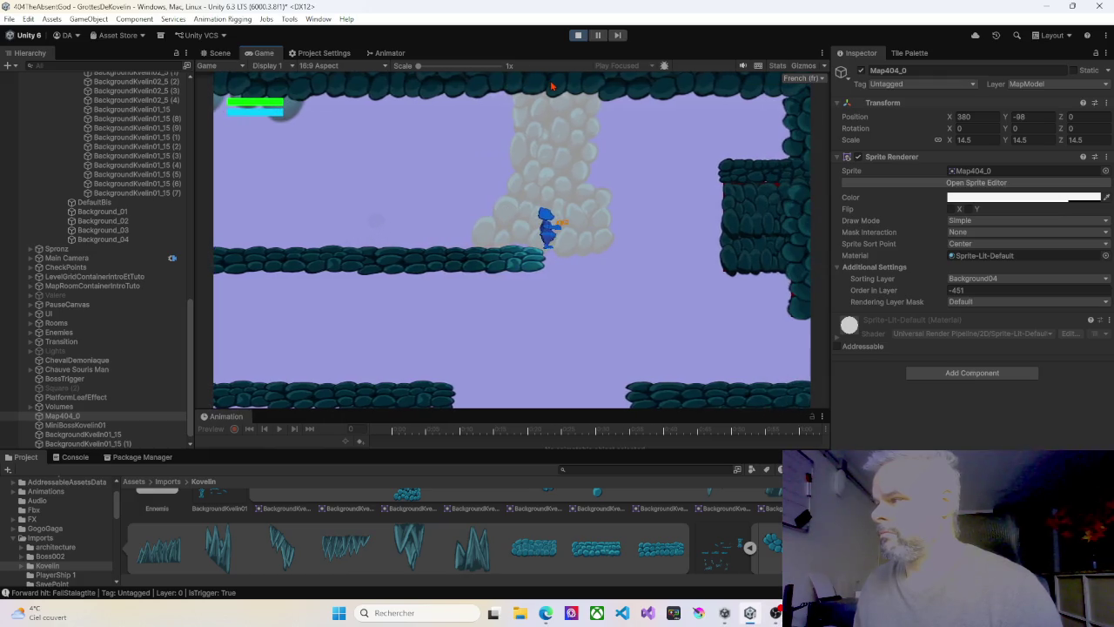
{"action": "key", "text": "space"}
{"action": "key", "text": "Left"}
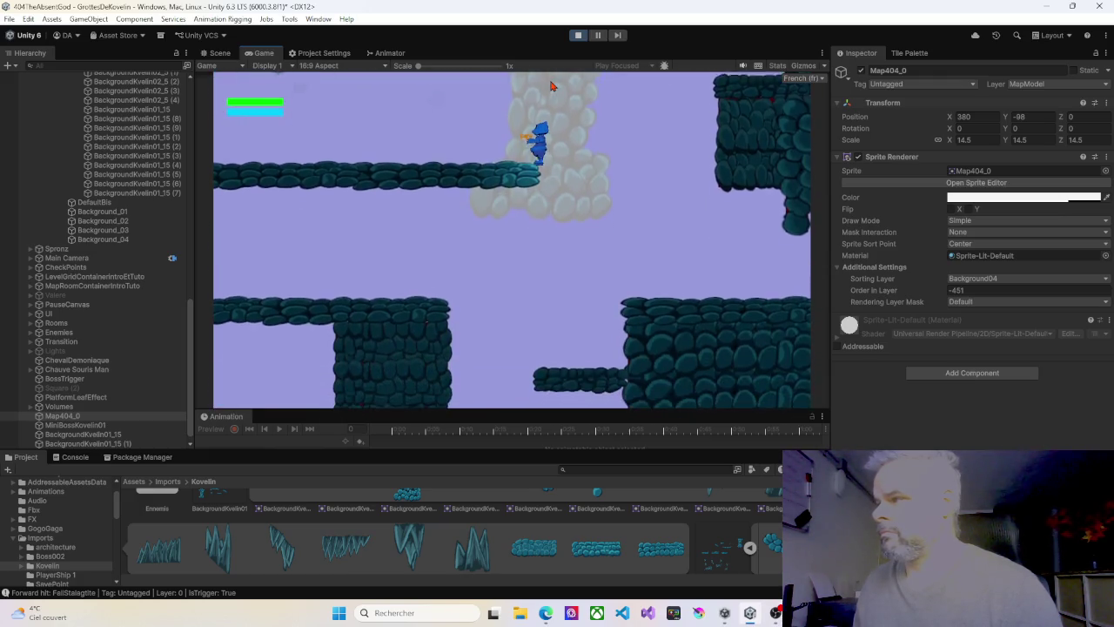
{"action": "key", "text": "Left"}
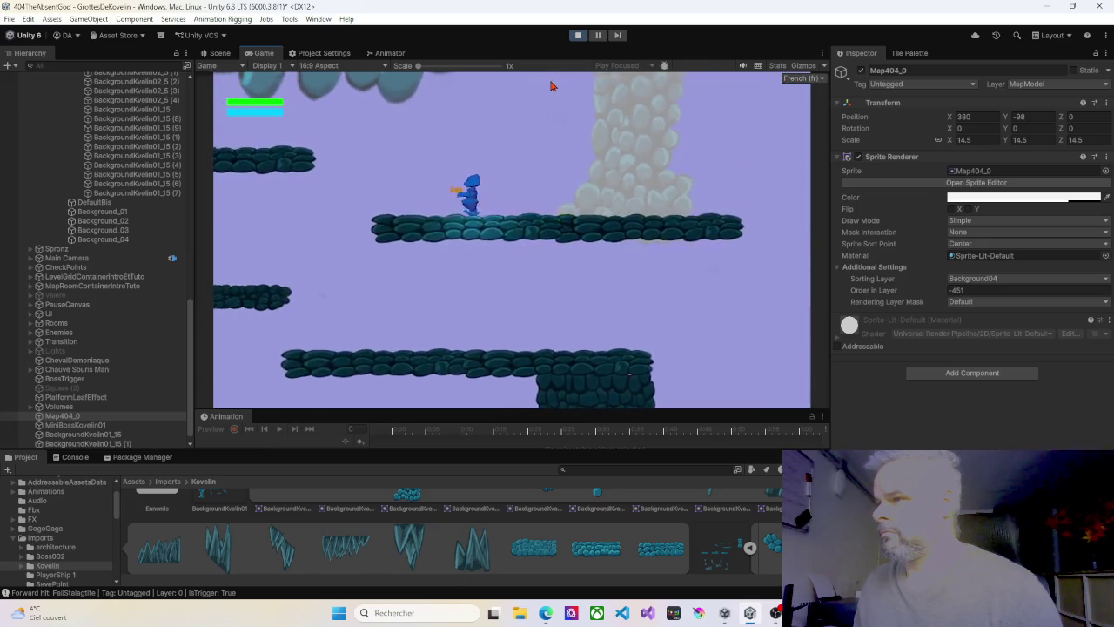
{"action": "key", "text": "space"}
{"action": "key", "text": "Left"}
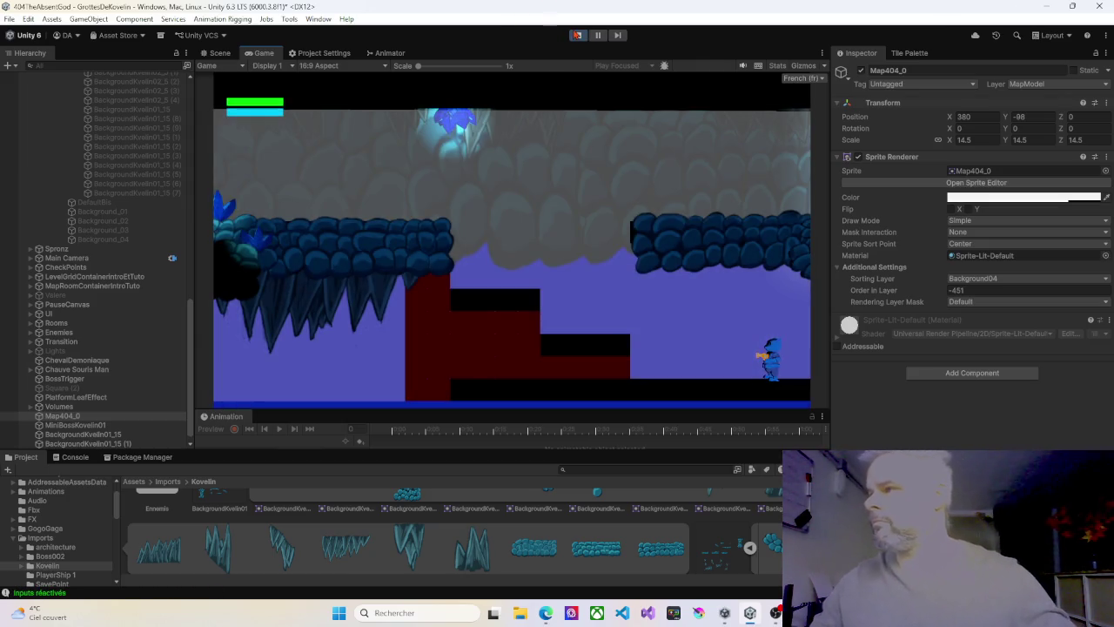
{"action": "left_click", "coordinate": [579, 35]}
Zoom into the cave gap and nudge rock block BackgroundKvelin01_15 up to Y -121.19
{"action": "scroll", "coordinate": [47, 201], "scroll_direction": "up", "scroll_amount": 5}
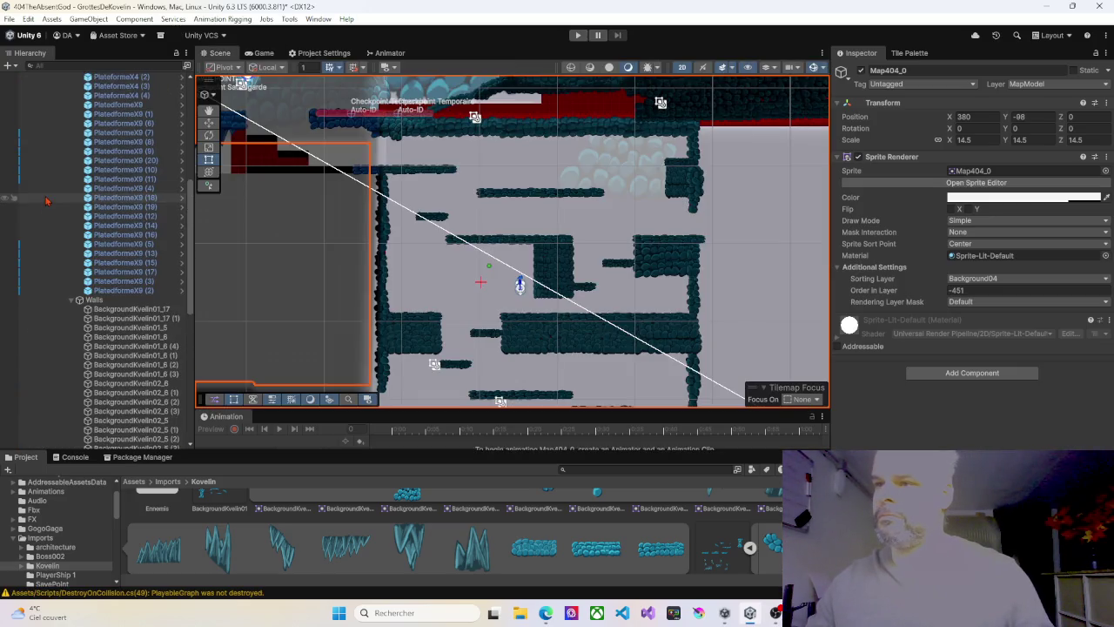
{"action": "scroll", "coordinate": [48, 206], "scroll_direction": "up", "scroll_amount": 3}
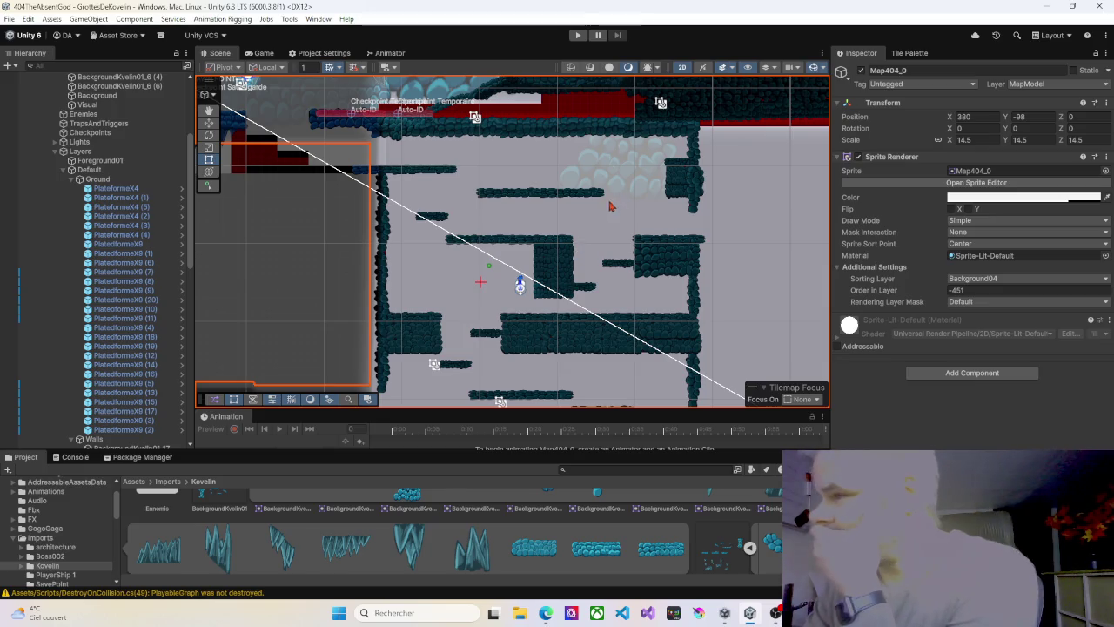
{"action": "scroll", "coordinate": [589, 197], "scroll_direction": "up", "scroll_amount": 6}
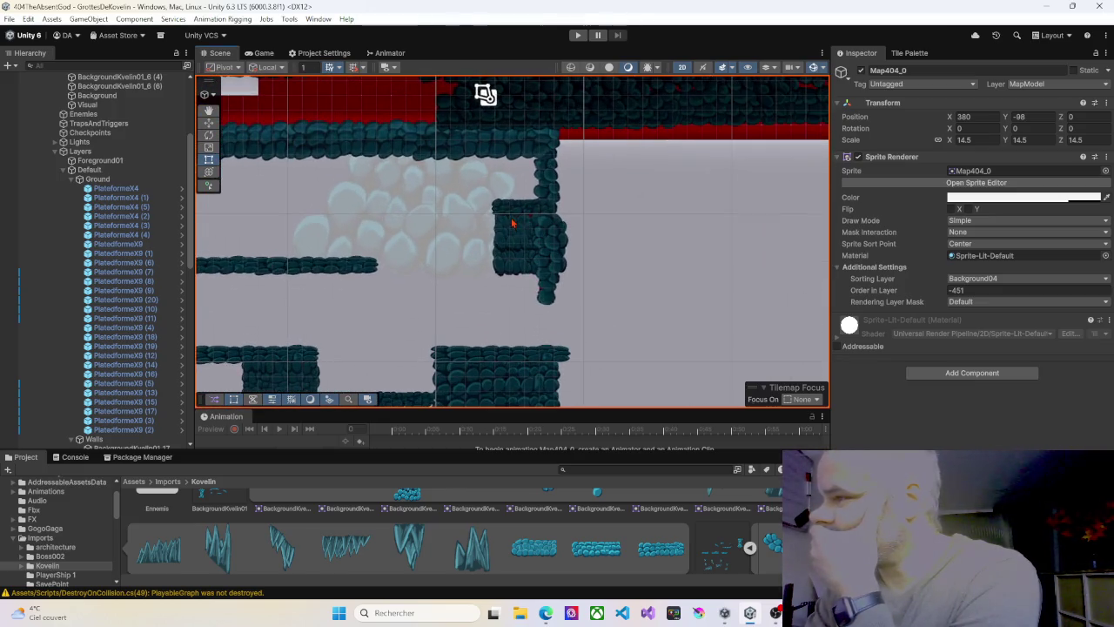
{"action": "left_click", "coordinate": [511, 230]}
{"action": "left_click_drag", "start_coordinate": [511, 234], "coordinate": [511, 229]}
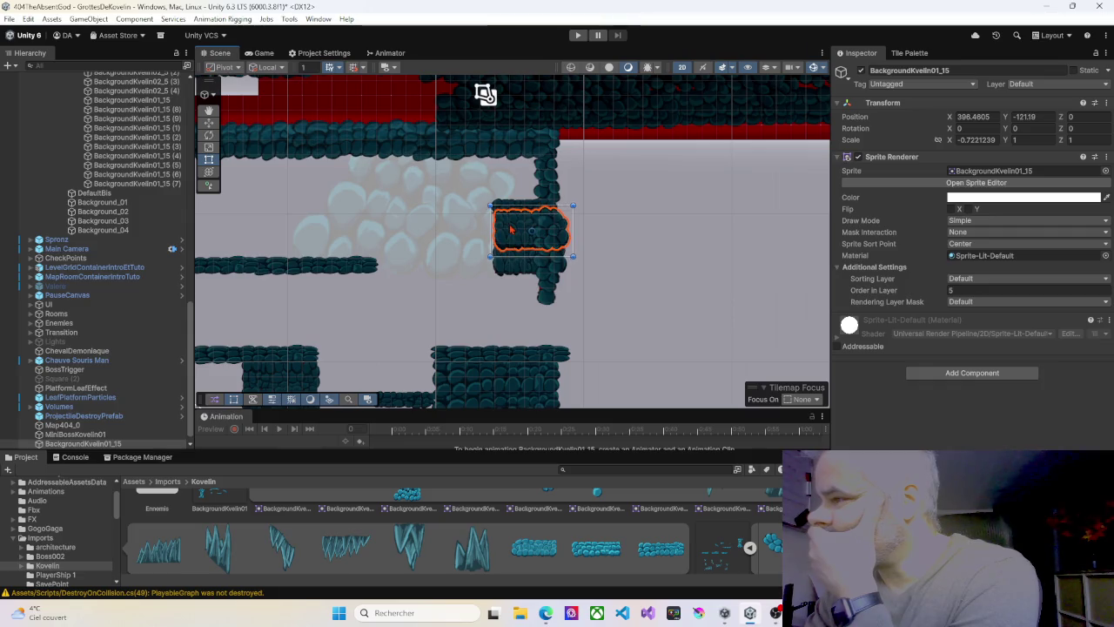
Pan to the left wall and stretch BackgroundKvelin01_6 (4) to a Y scale of about 1.389
{"action": "left_click", "coordinate": [432, 251]}
{"action": "mouse_move", "coordinate": [388, 295]}
{"action": "left_mouse_down"}
{"action": "mouse_move", "coordinate": [574, 249]}
{"action": "mouse_move", "coordinate": [528, 250]}
{"action": "left_mouse_up"}
{"action": "left_click_drag", "start_coordinate": [356, 256], "coordinate": [466, 241]}
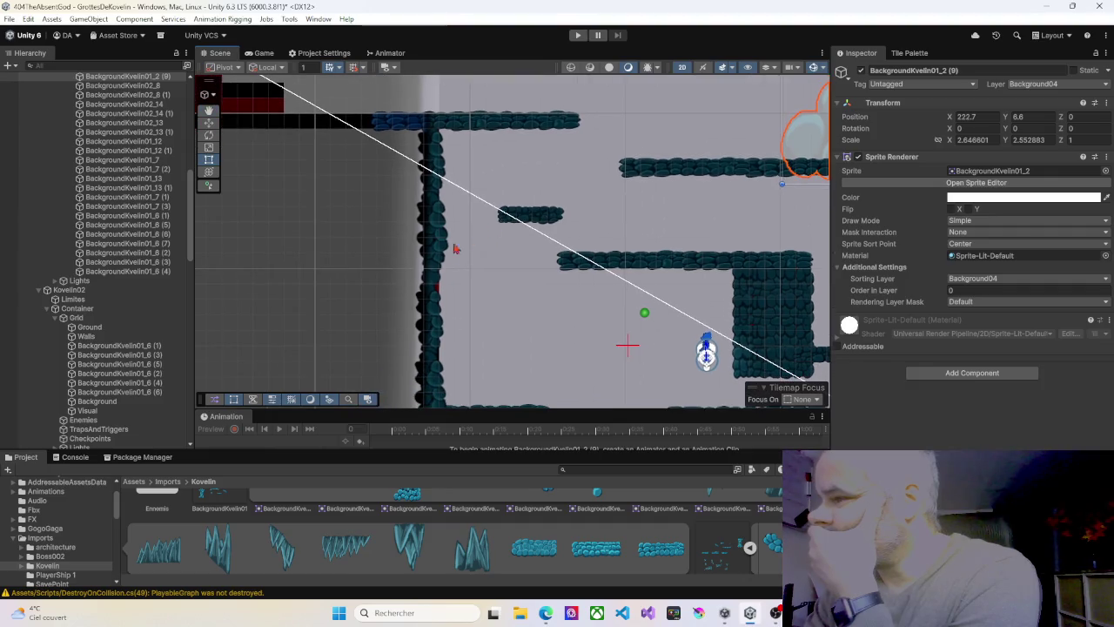
{"action": "left_click", "coordinate": [426, 279]}
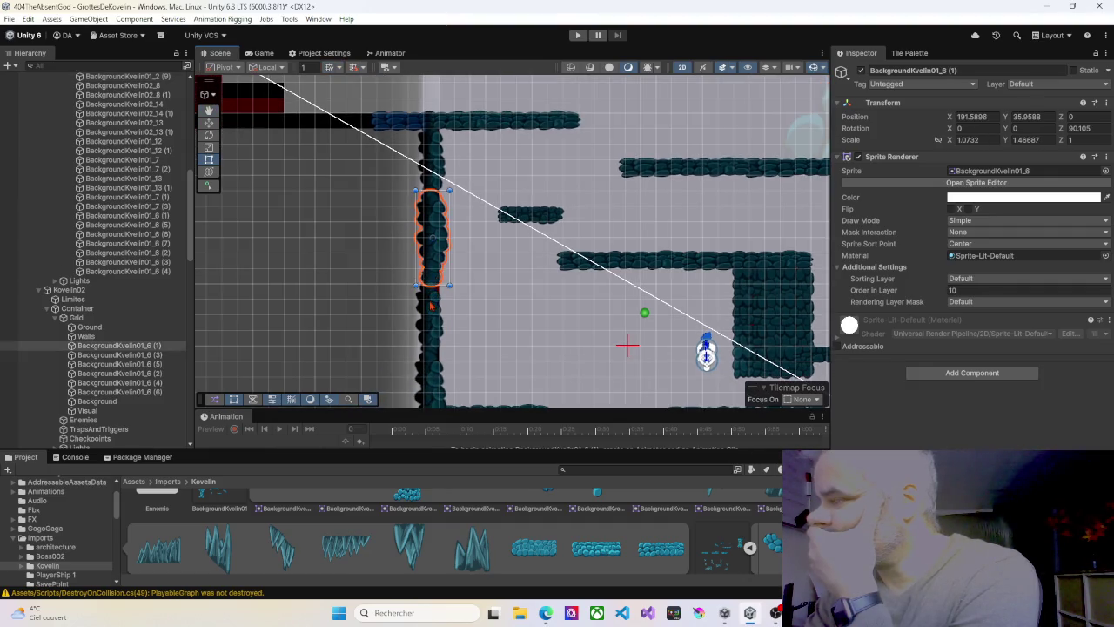
{"action": "left_click", "coordinate": [430, 305]}
{"action": "left_click_drag", "start_coordinate": [443, 305], "coordinate": [445, 305]}
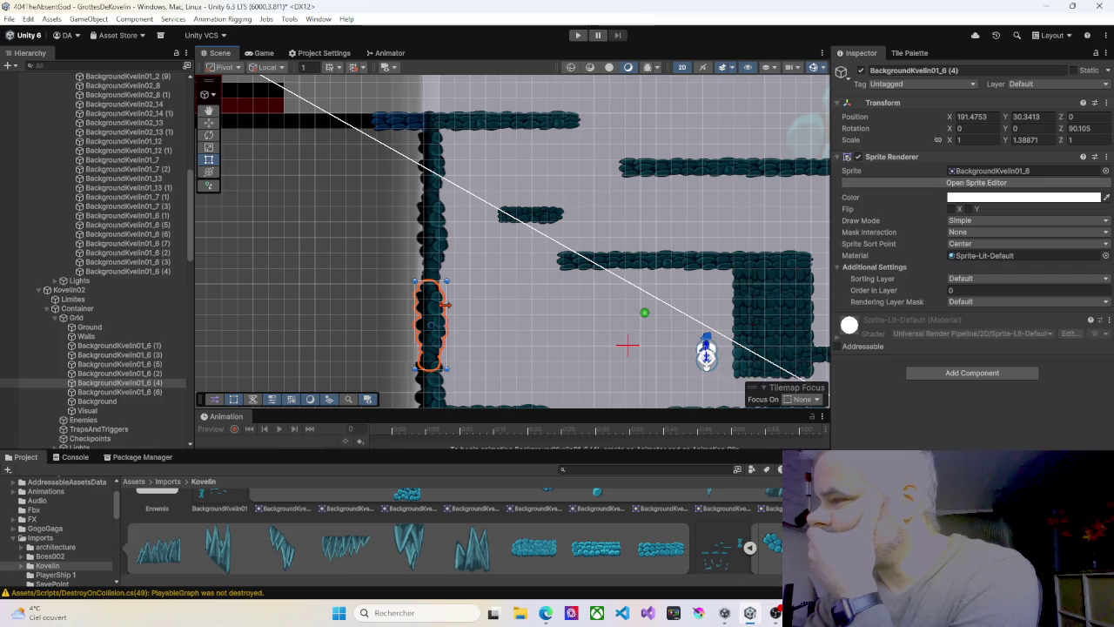
{"action": "left_click", "coordinate": [435, 270]}
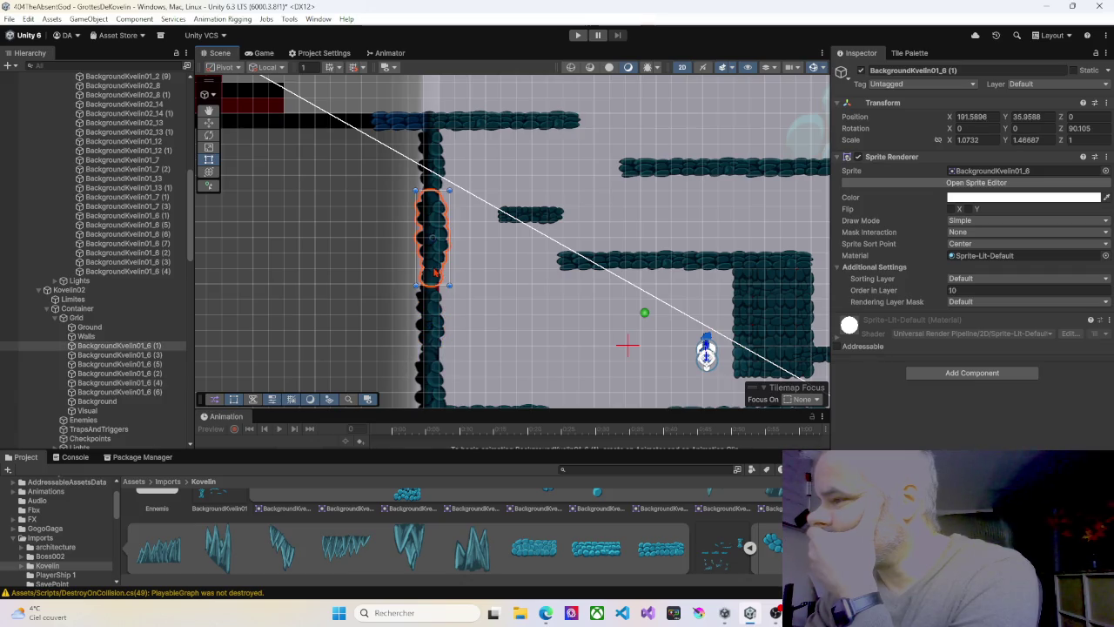
{"action": "left_click", "coordinate": [438, 320]}
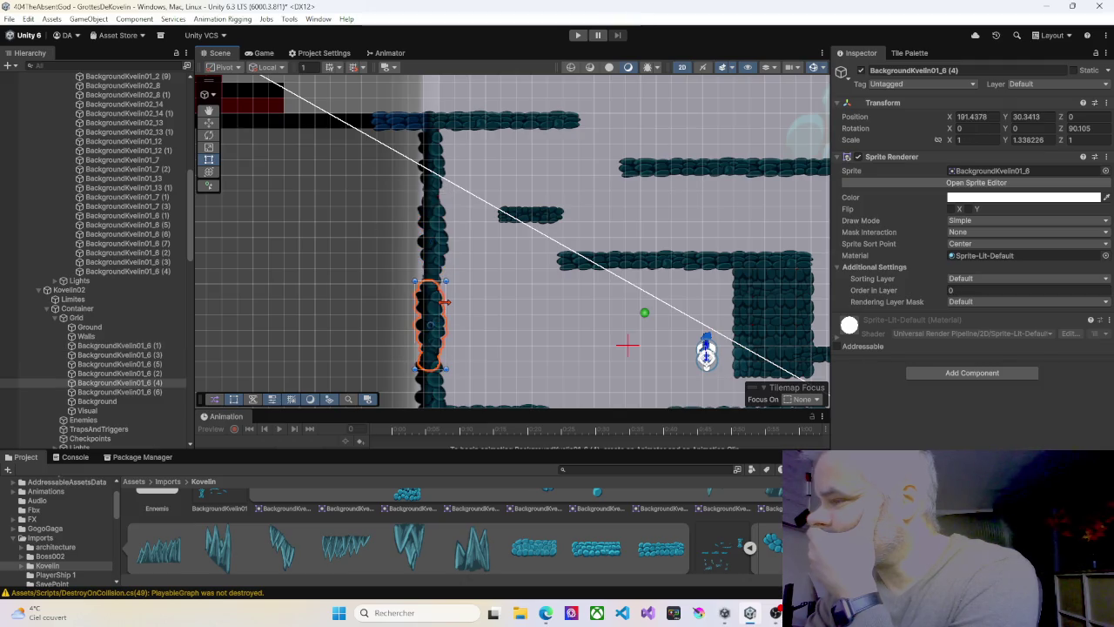
Select the leftover PlateFormeX9 (1) object under Kovelin01 in the Hierarchy
{"action": "scroll", "coordinate": [138, 198], "scroll_direction": "up", "scroll_amount": 10}
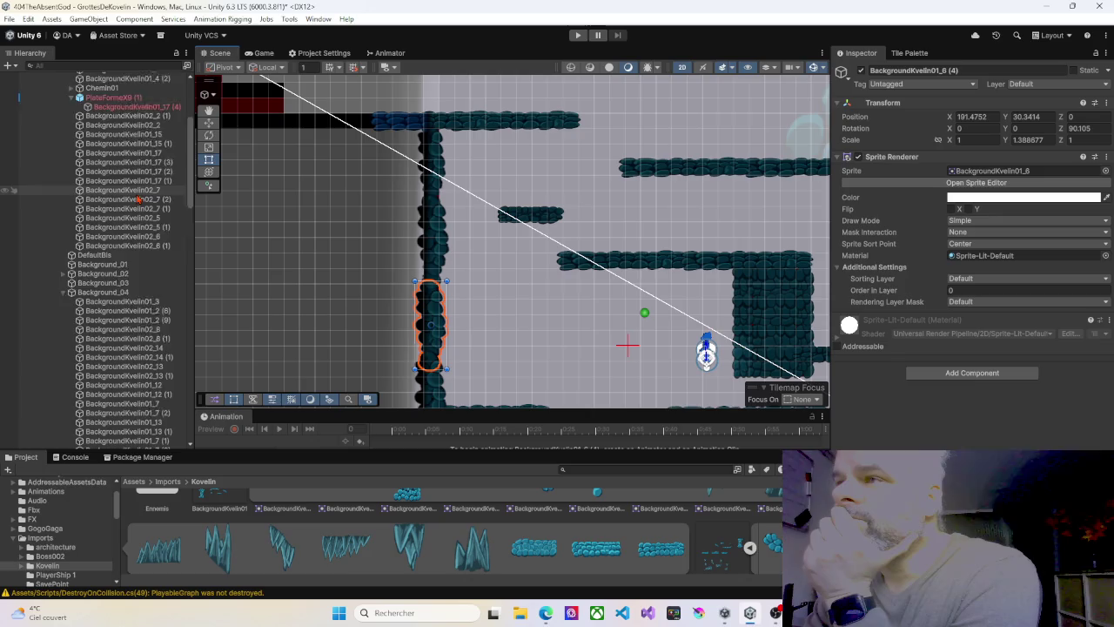
{"action": "scroll", "coordinate": [139, 197], "scroll_direction": "up", "scroll_amount": 5}
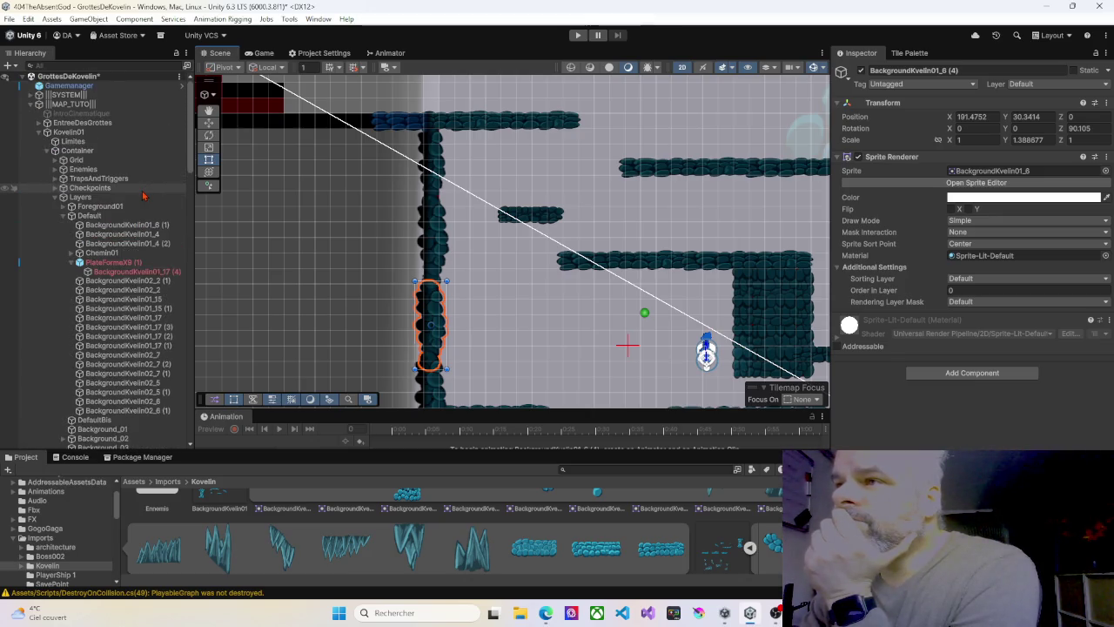
{"action": "left_click", "coordinate": [135, 264]}
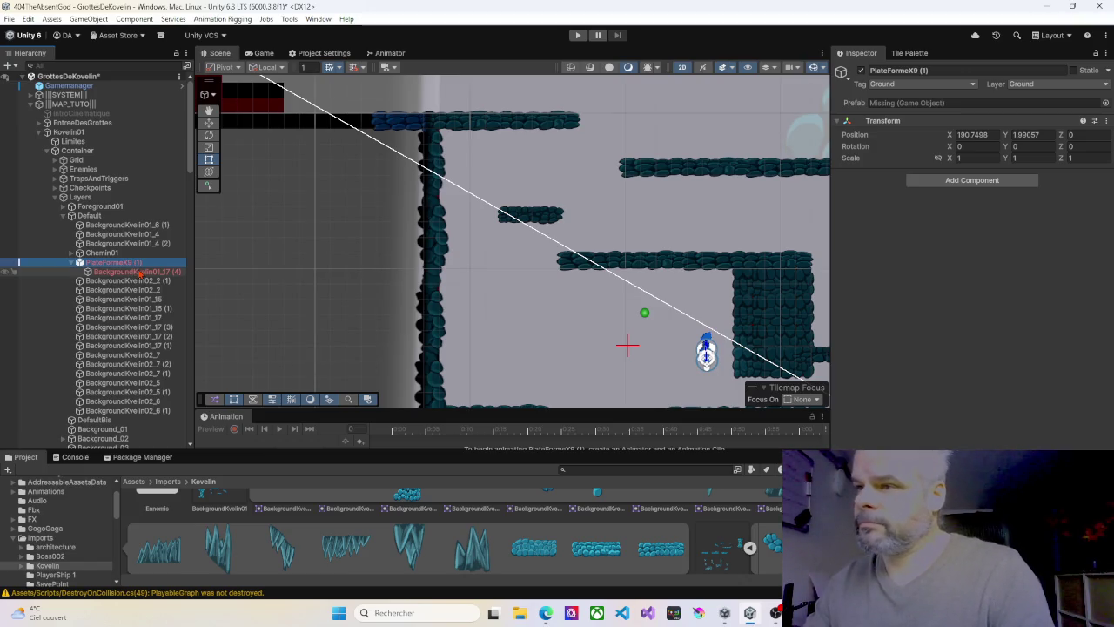
Delete PlateFormeX9 (1), then collapse Kovelin01 to list Kovelin02's Ground platforms
{"action": "key", "text": "Delete"}
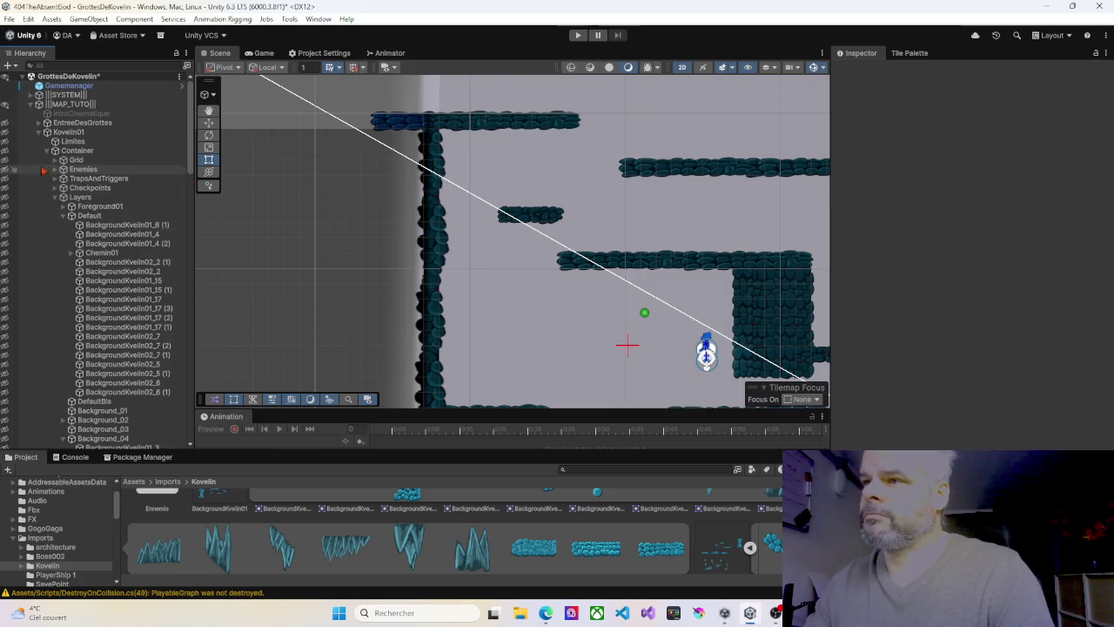
{"action": "left_click", "coordinate": [39, 133]}
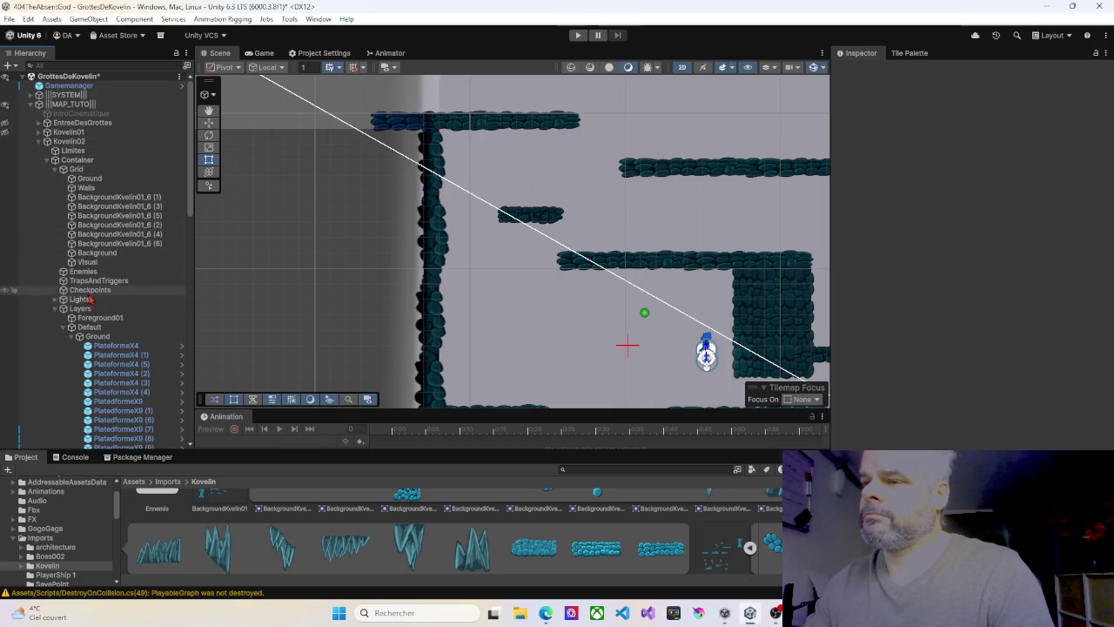
{"action": "scroll", "coordinate": [90, 331], "scroll_direction": "down", "scroll_amount": 3}
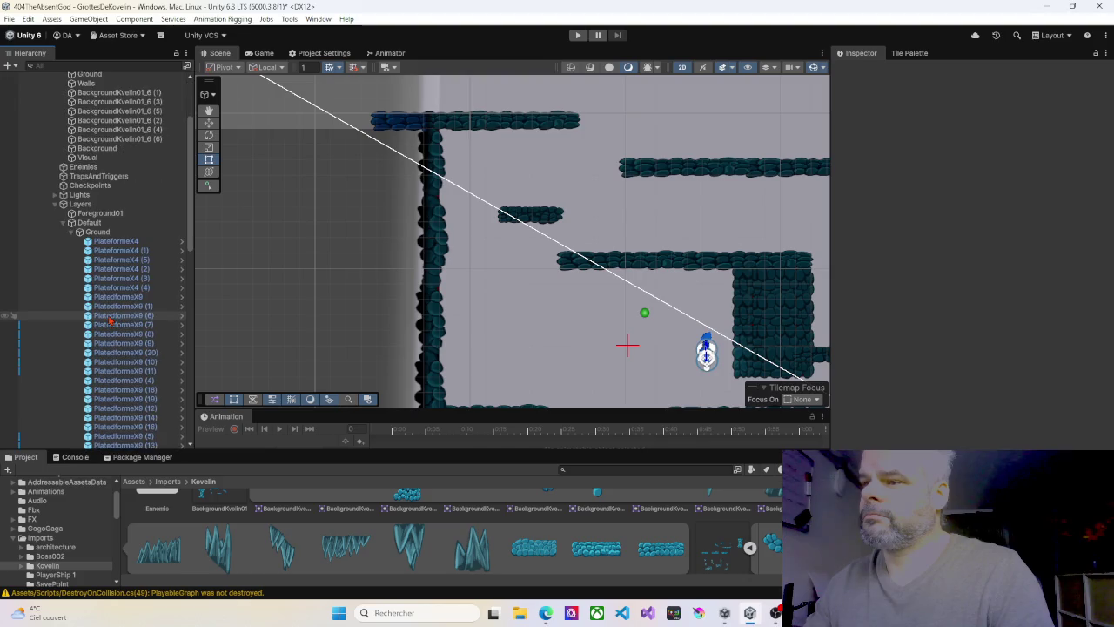
Select the Ground group and give it the Ground tag
{"action": "left_click", "coordinate": [97, 232]}
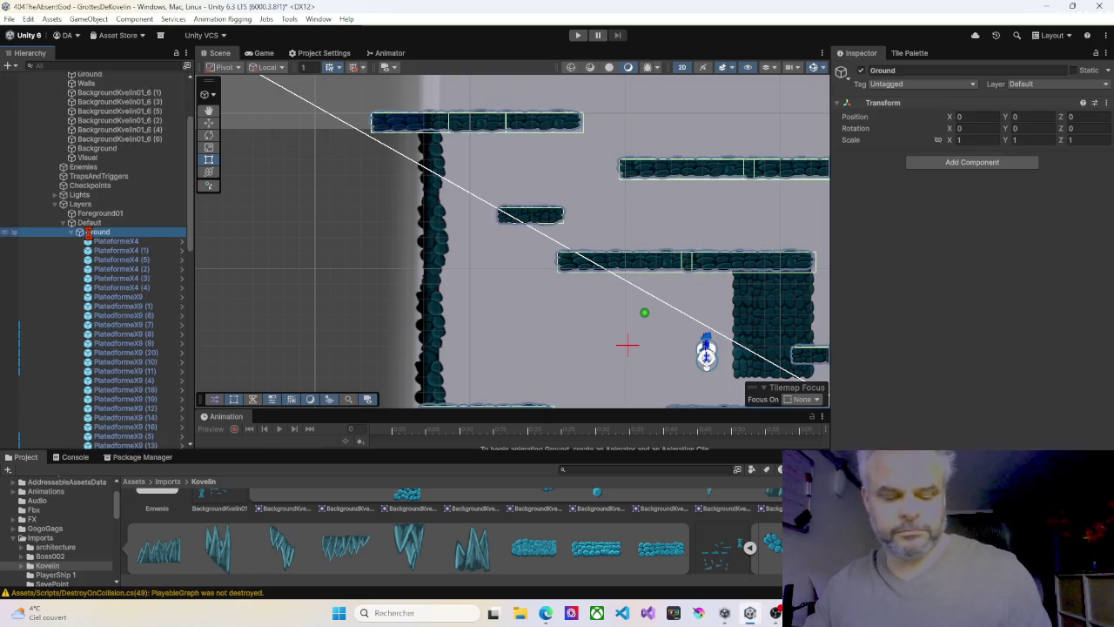
{"action": "left_click", "coordinate": [94, 241]}
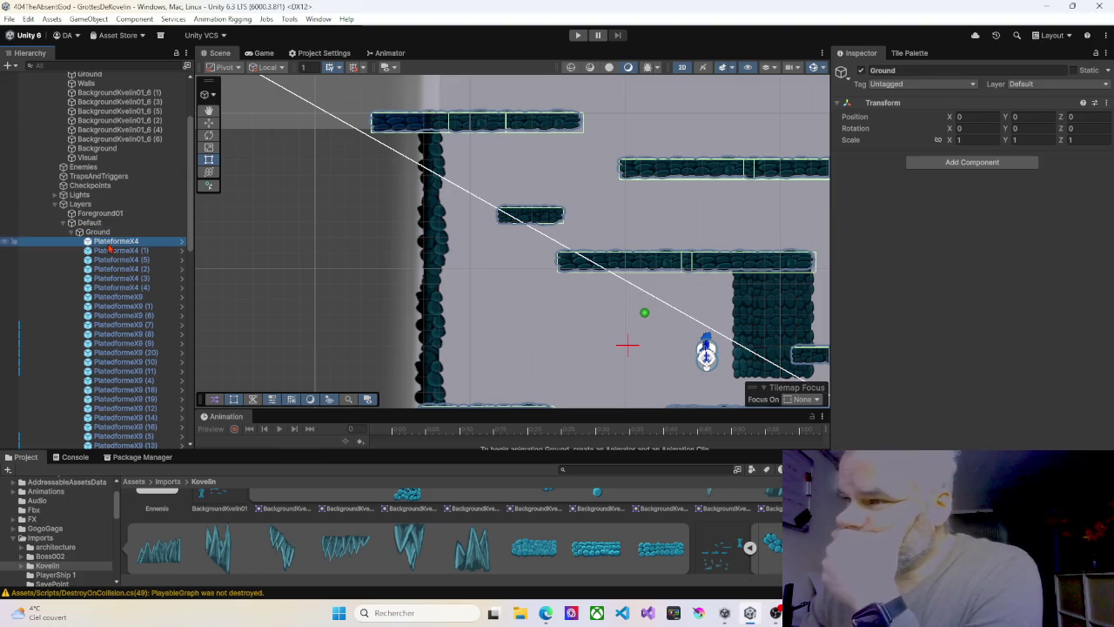
{"action": "left_click", "coordinate": [98, 232]}
{"action": "left_click", "coordinate": [897, 83]}
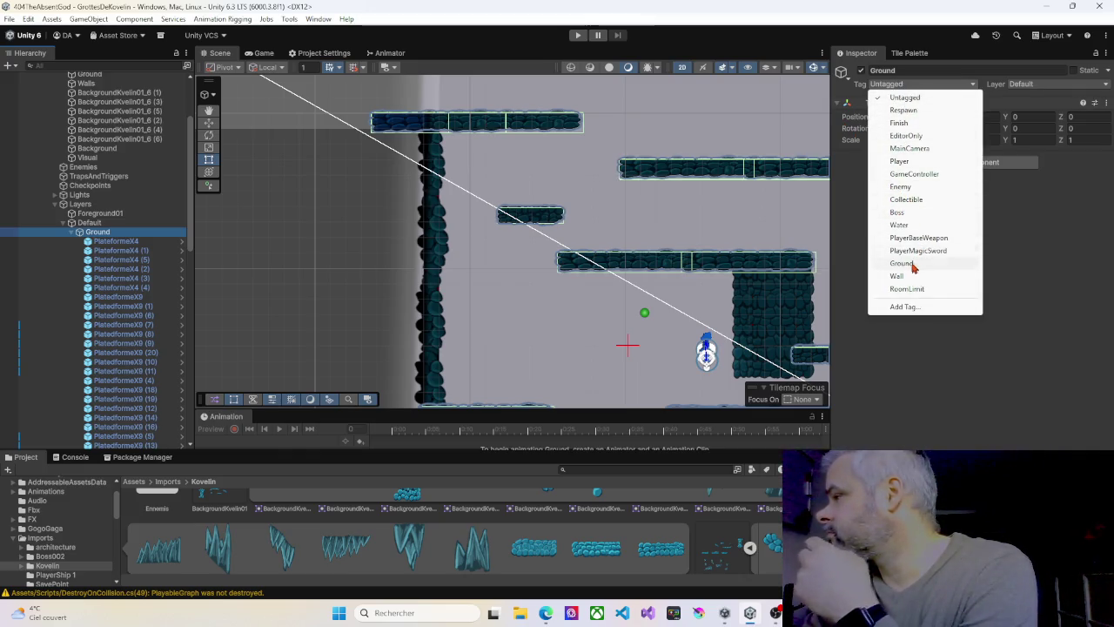
{"action": "left_click", "coordinate": [906, 264]}
Put the Ground group and all its child platforms on the Ground layer
{"action": "left_click", "coordinate": [1036, 84]}
{"action": "left_click", "coordinate": [1033, 137]}
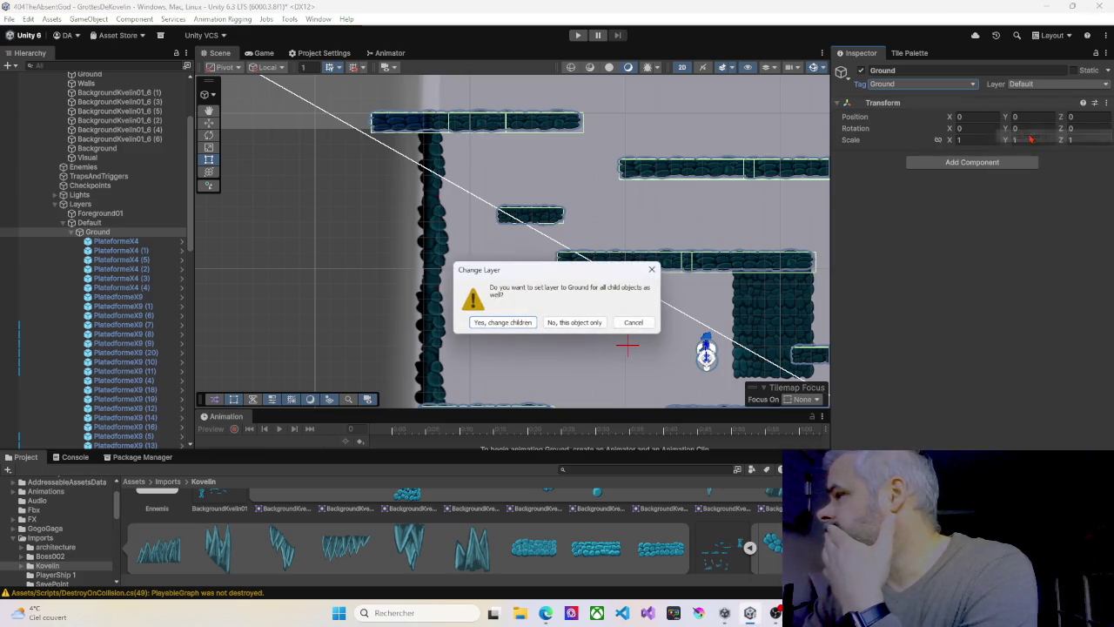
{"action": "left_click", "coordinate": [531, 324]}
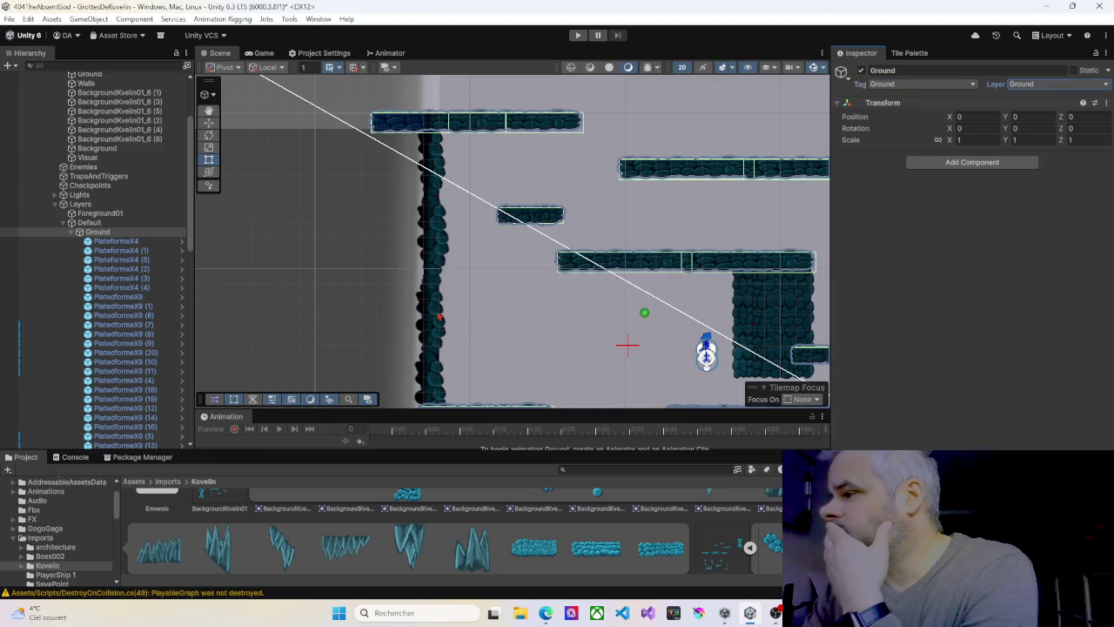
{"action": "left_click", "coordinate": [72, 235]}
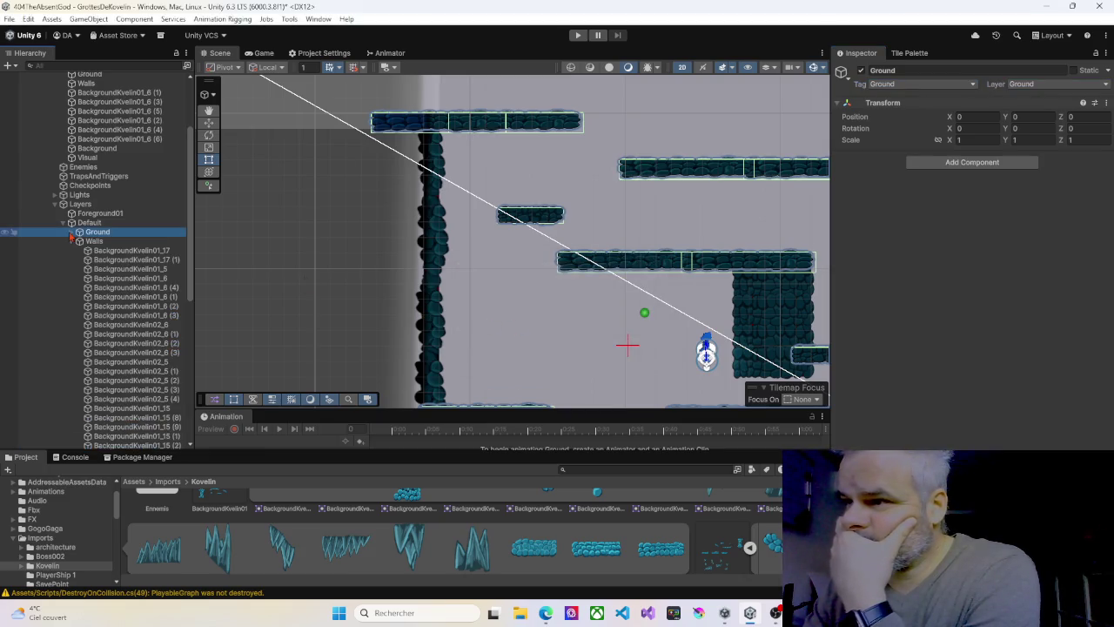
Switch Ground and its children back to the Default layer, then collapse Walls and Default
{"action": "left_click", "coordinate": [1031, 84]}
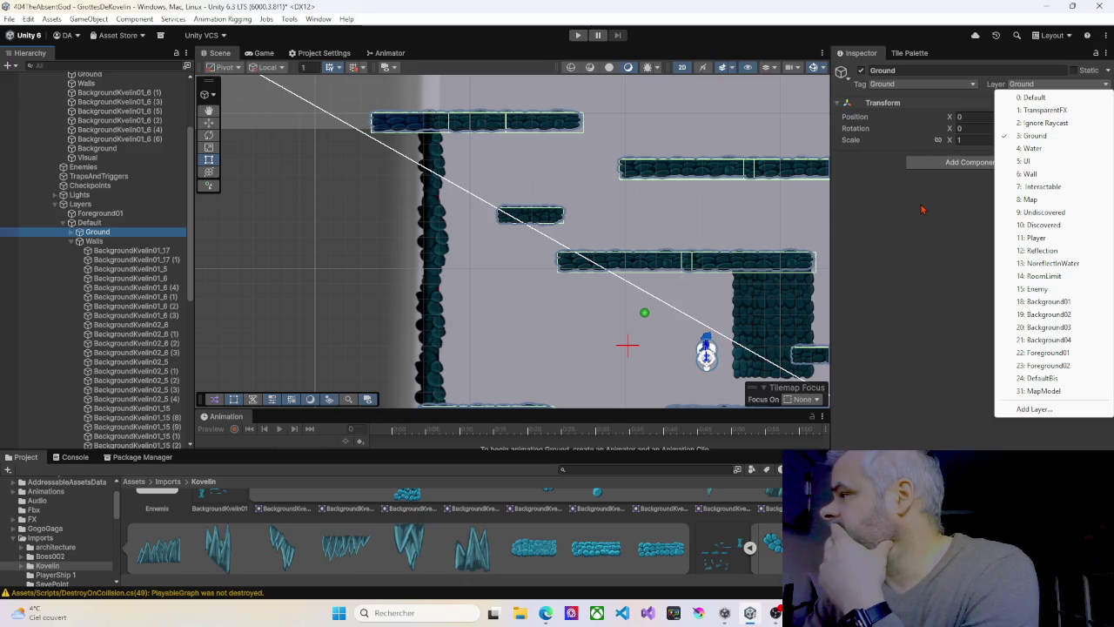
{"action": "left_click", "coordinate": [1031, 98]}
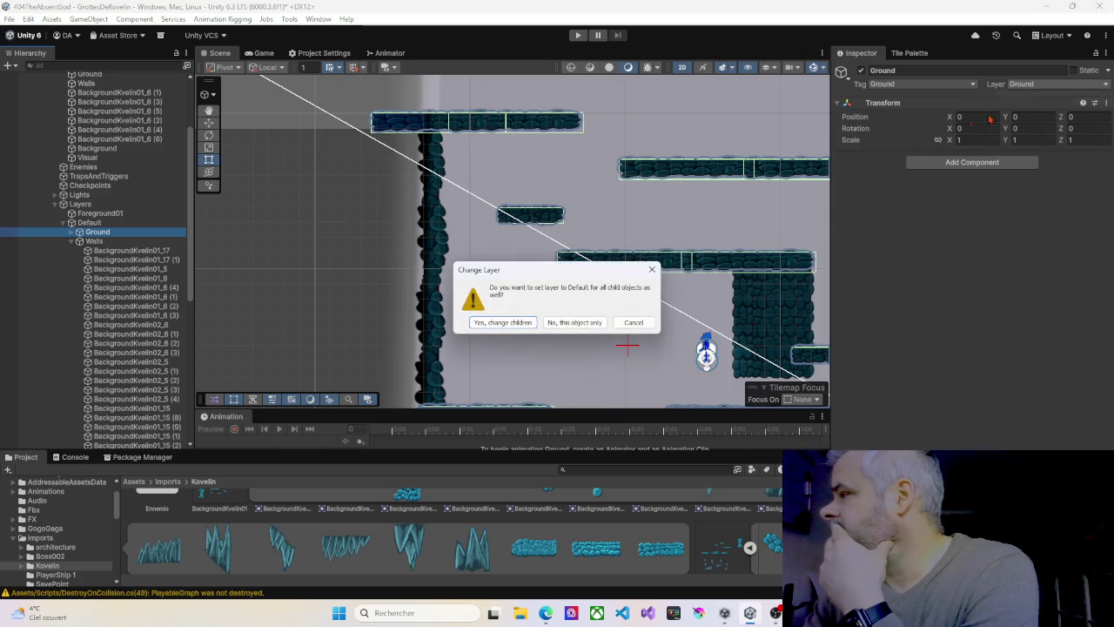
{"action": "left_click", "coordinate": [502, 324]}
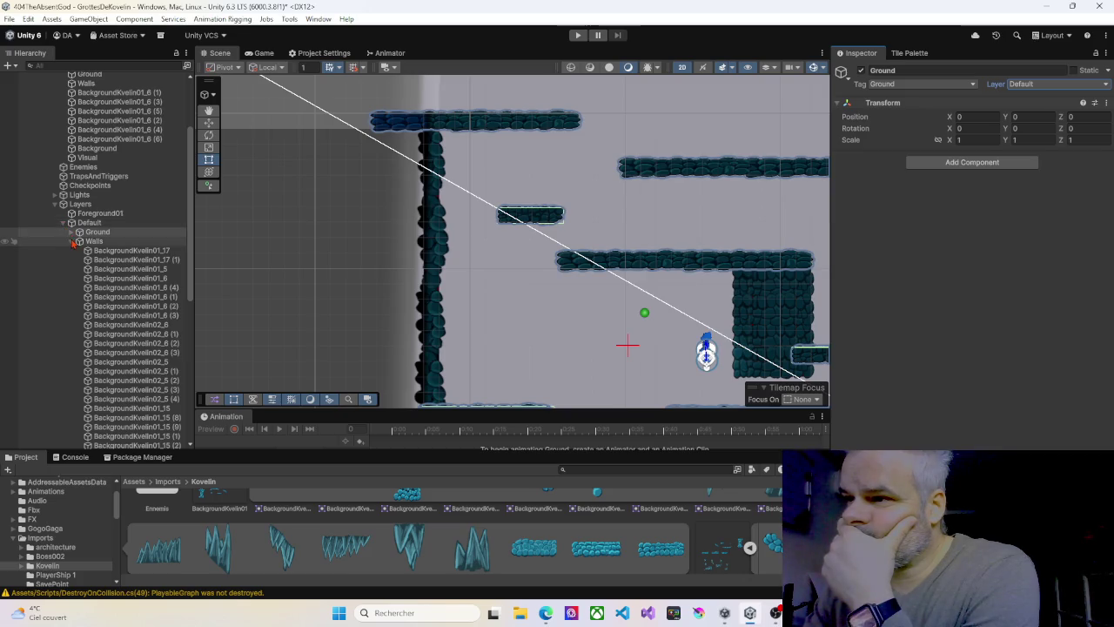
{"action": "left_click", "coordinate": [73, 242]}
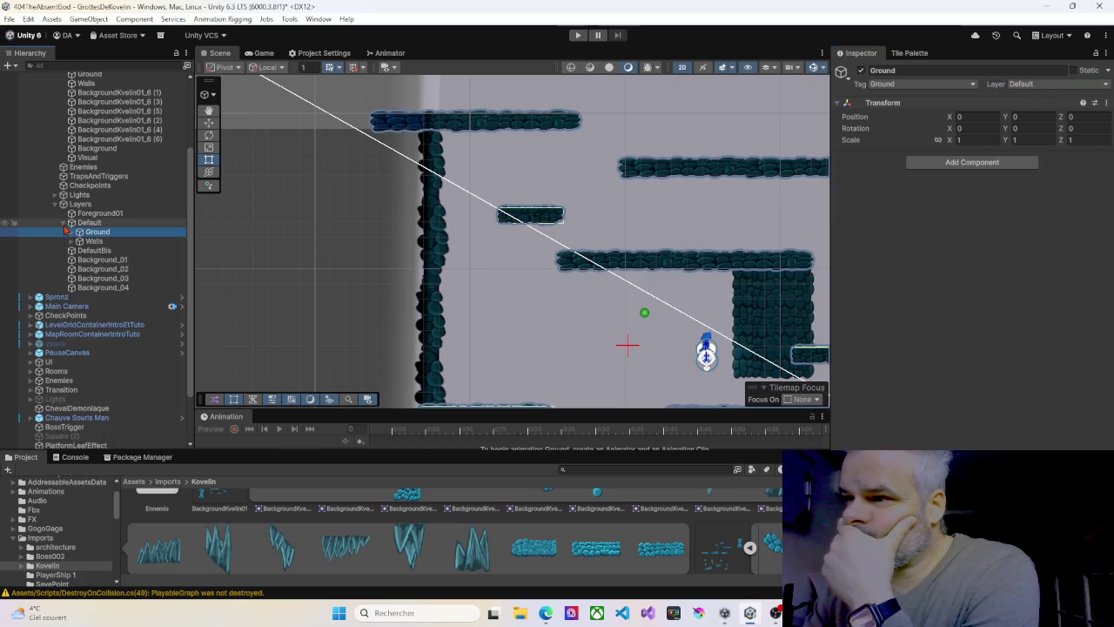
{"action": "left_click", "coordinate": [64, 225]}
Stretch the upper left rock wall piece down slightly
{"action": "mouse_move", "coordinate": [564, 280]}
{"action": "left_mouse_down"}
{"action": "mouse_move", "coordinate": [416, 224]}
{"action": "mouse_move", "coordinate": [467, 229]}
{"action": "left_mouse_up"}
{"action": "left_click", "coordinate": [346, 268]}
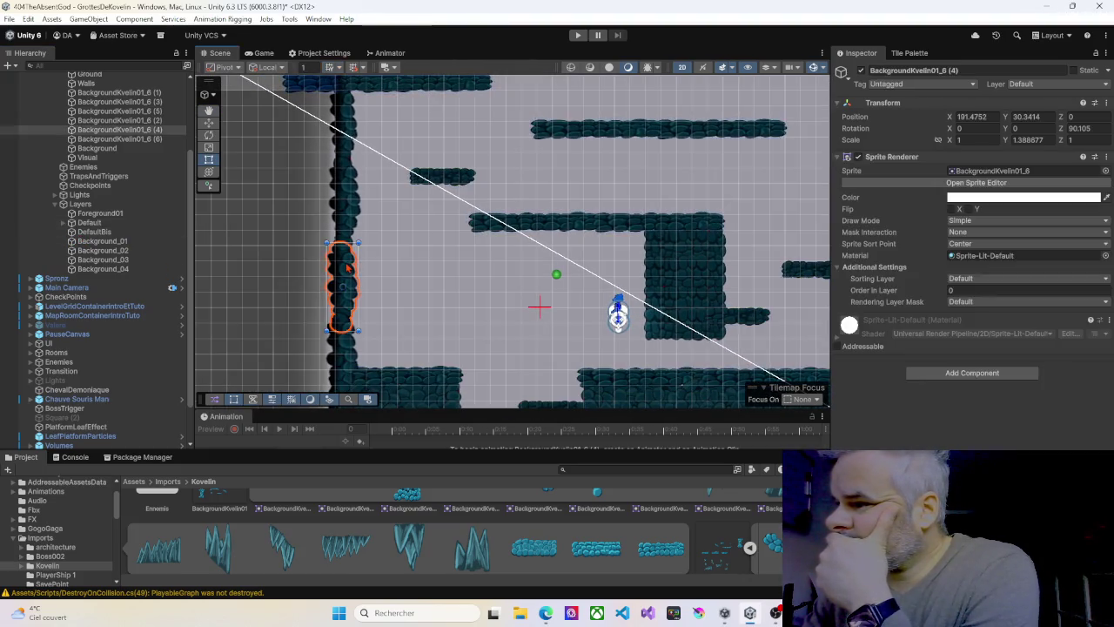
{"action": "left_click", "coordinate": [345, 202]}
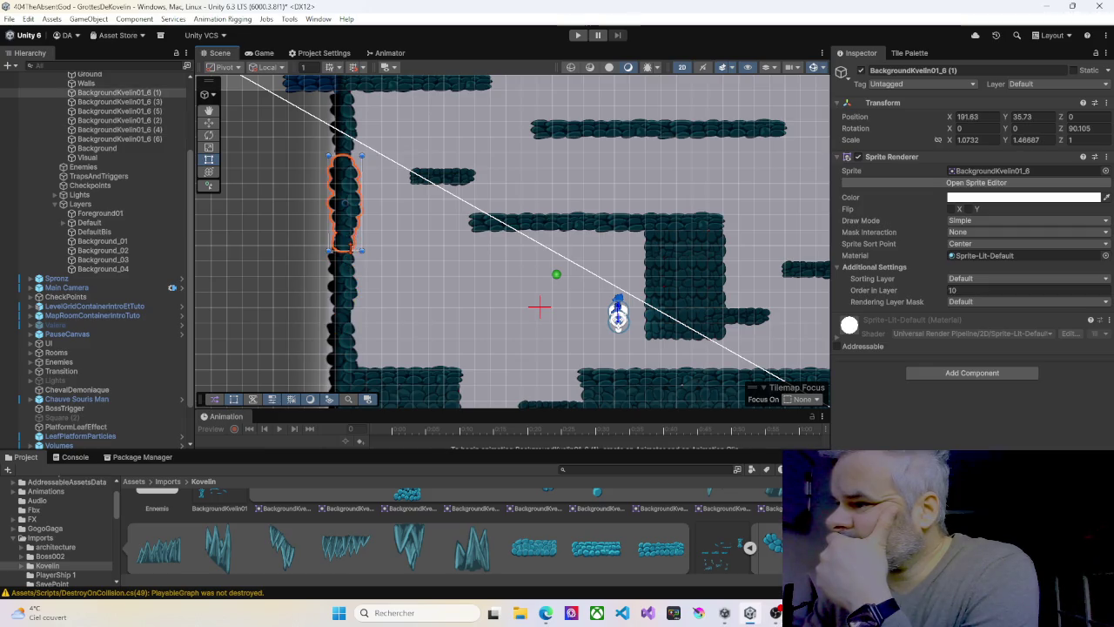
{"action": "left_click_drag", "start_coordinate": [345, 251], "coordinate": [345, 255]}
{"action": "left_click", "coordinate": [341, 270]}
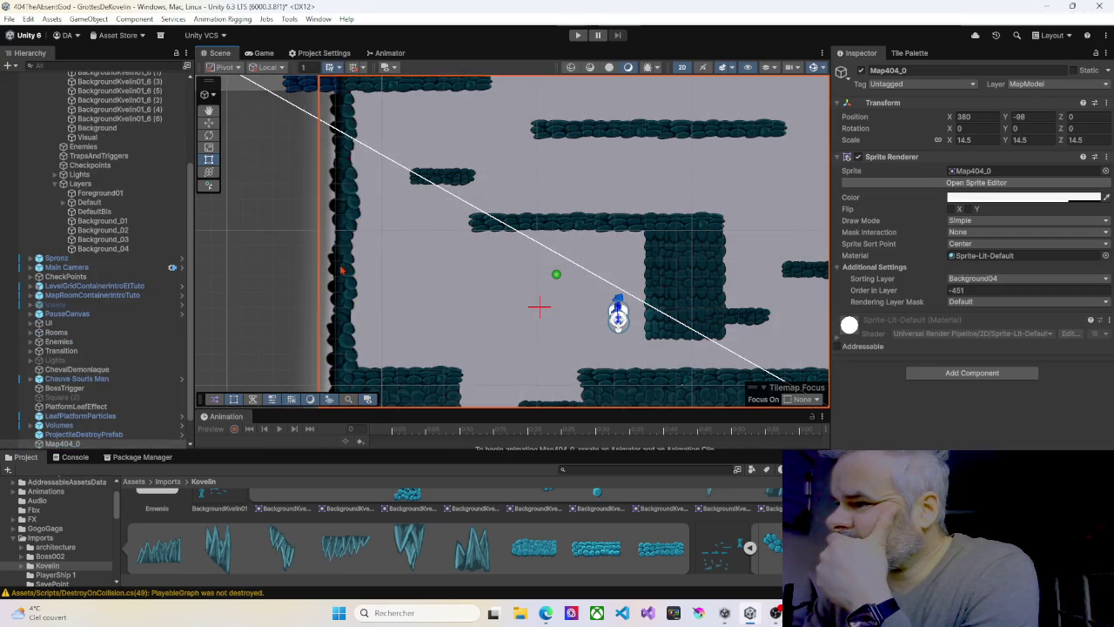
Stretch the rock column BackgroundKvelin01_6 (1) slightly
{"action": "scroll", "coordinate": [430, 296], "scroll_direction": "down", "scroll_amount": 5}
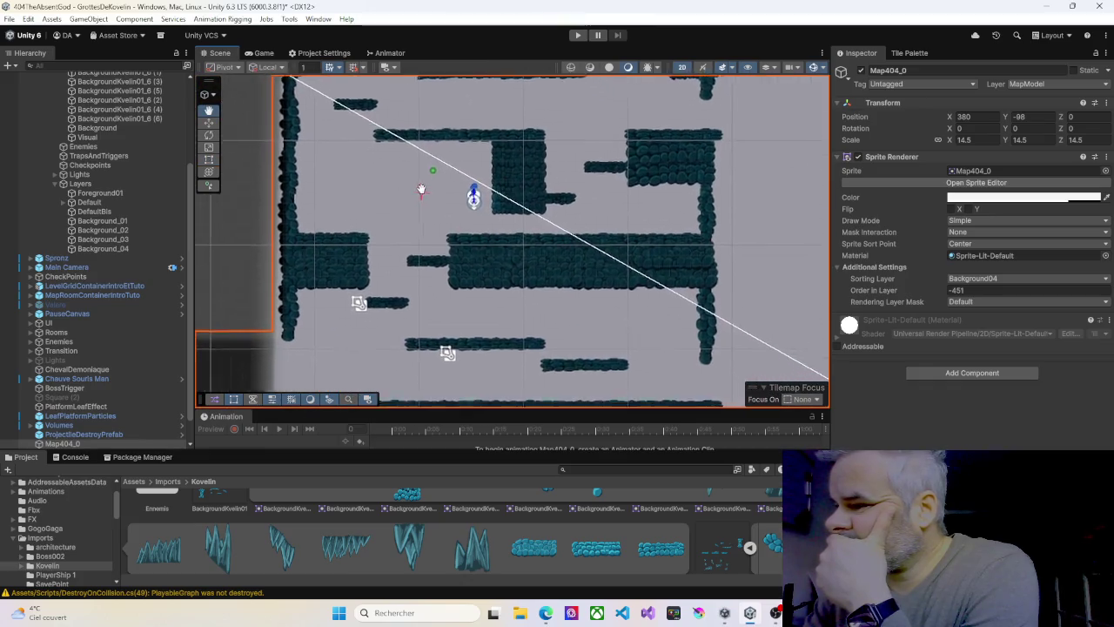
{"action": "mouse_move", "coordinate": [397, 242]}
{"action": "left_mouse_down"}
{"action": "mouse_move", "coordinate": [399, 204]}
{"action": "mouse_move", "coordinate": [415, 201]}
{"action": "mouse_move", "coordinate": [404, 298]}
{"action": "left_mouse_up"}
{"action": "left_click_drag", "start_coordinate": [509, 268], "coordinate": [471, 344]}
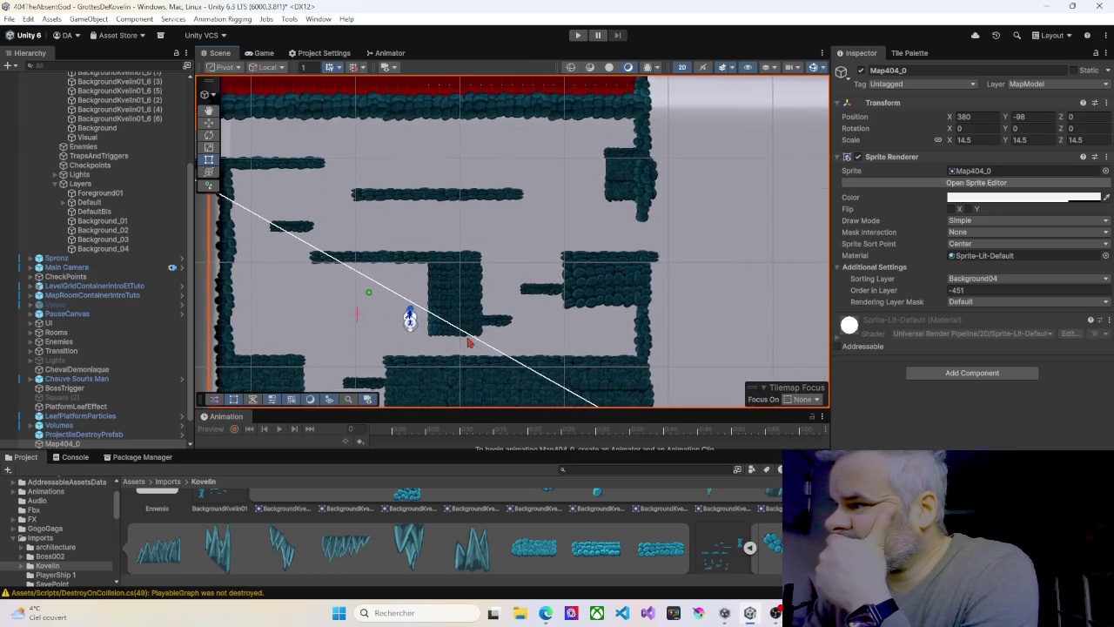
{"action": "left_click_drag", "start_coordinate": [519, 247], "coordinate": [497, 303]}
{"action": "scroll", "coordinate": [525, 259], "scroll_direction": "down", "scroll_amount": 1}
{"action": "left_click_drag", "start_coordinate": [525, 259], "coordinate": [507, 286]}
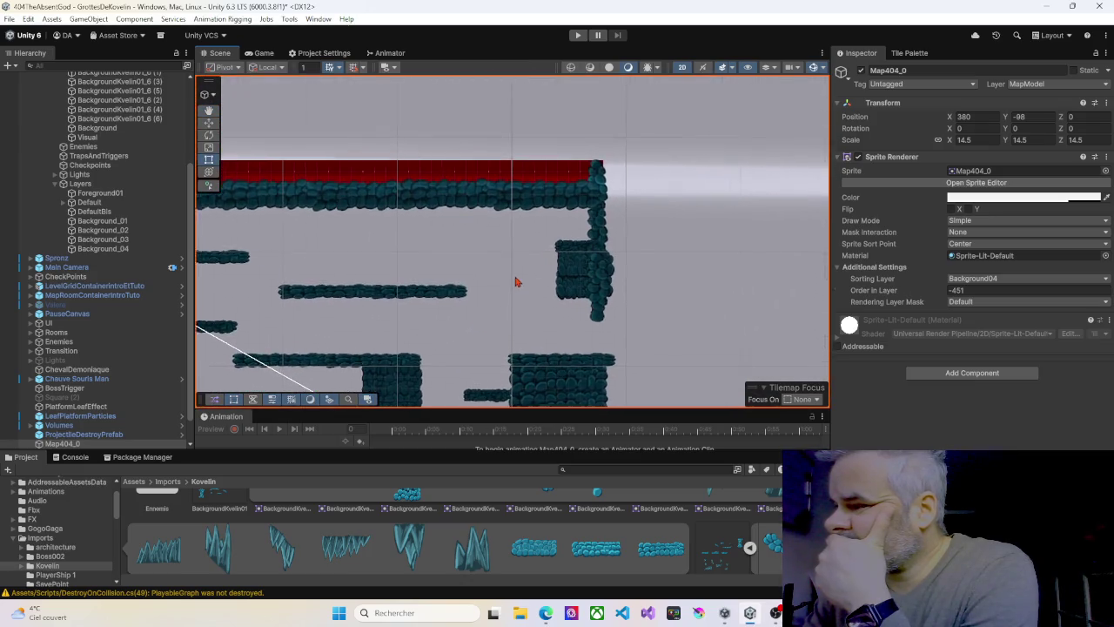
{"action": "scroll", "coordinate": [526, 274], "scroll_direction": "up", "scroll_amount": 3}
{"action": "scroll", "coordinate": [527, 272], "scroll_direction": "up", "scroll_amount": 5}
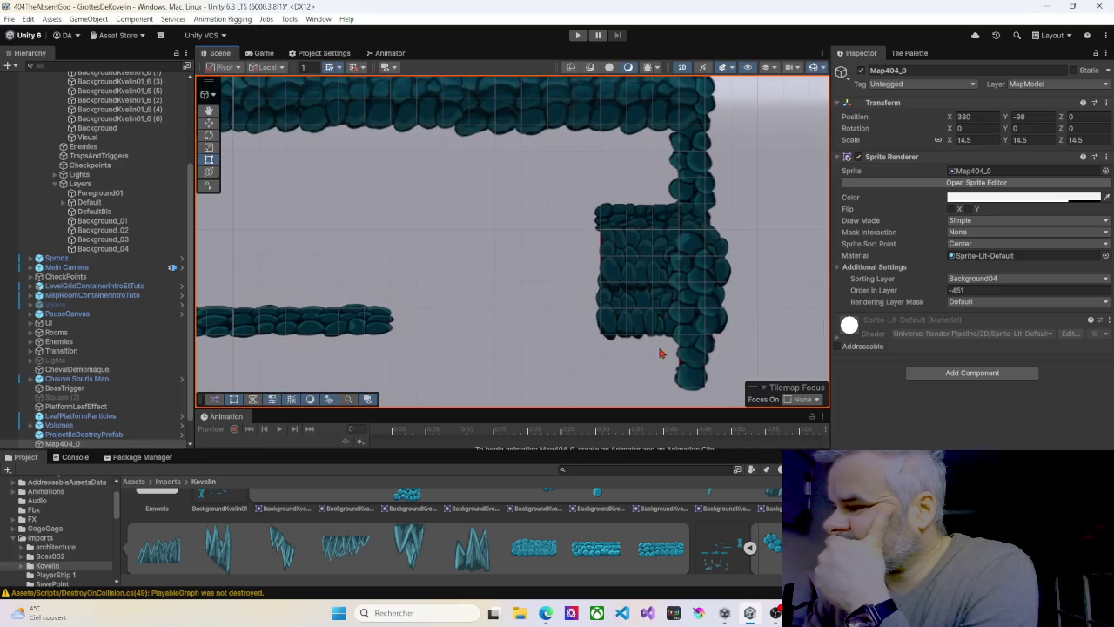
{"action": "left_click", "coordinate": [691, 373]}
{"action": "left_click_drag", "start_coordinate": [666, 364], "coordinate": [666, 365]}
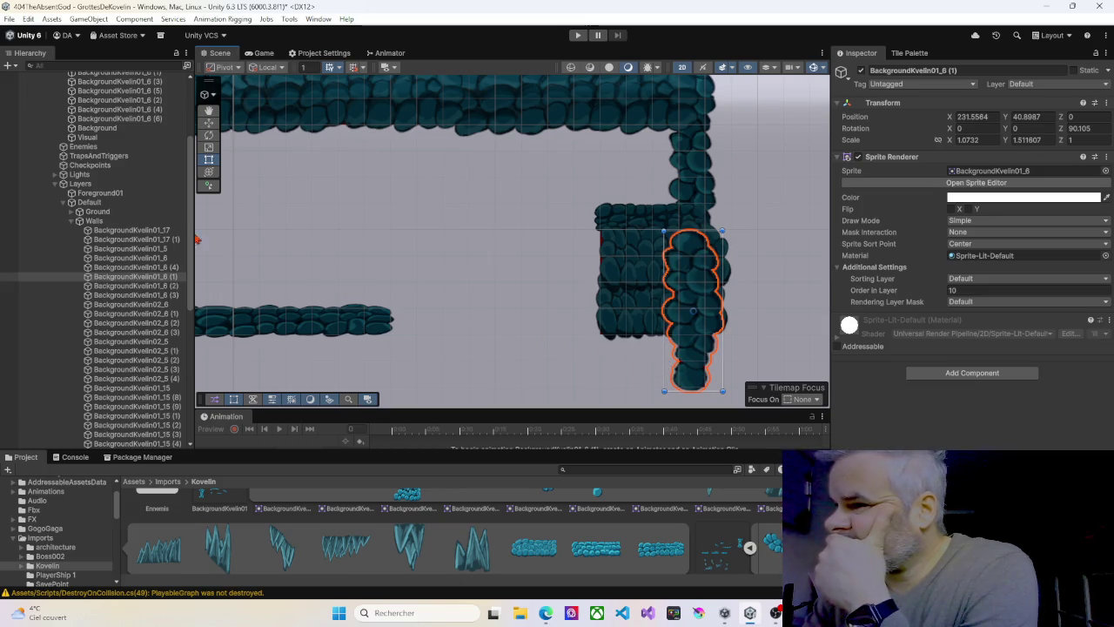
Disable the Walls tilemap's Tilemap Renderer so only its collider outline remains
{"action": "left_click", "coordinate": [71, 222]}
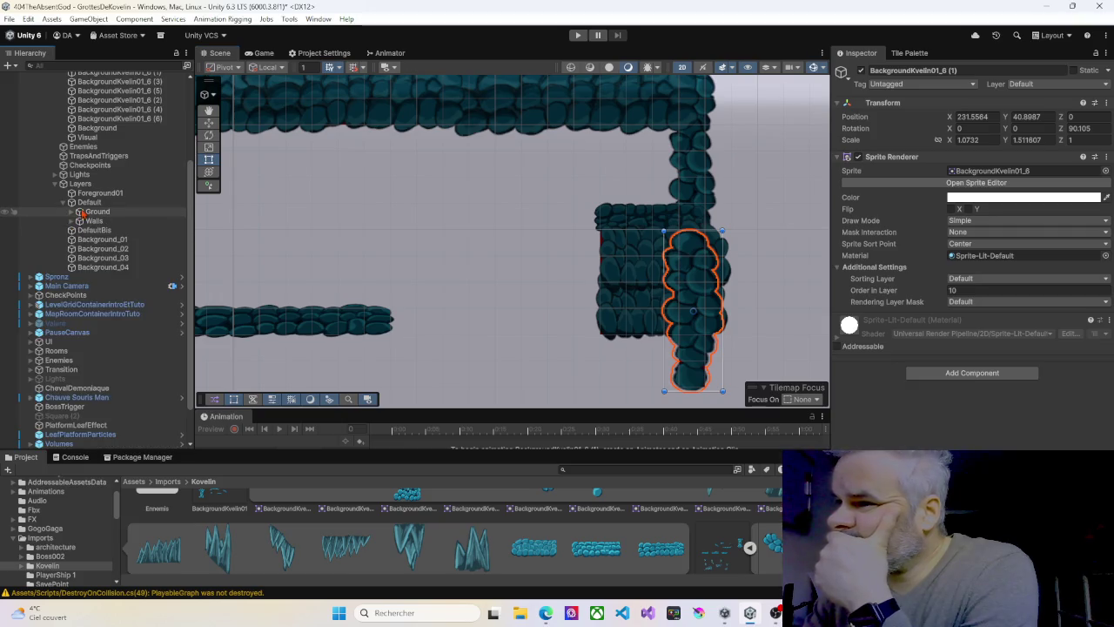
{"action": "scroll", "coordinate": [79, 218], "scroll_direction": "up", "scroll_amount": 3}
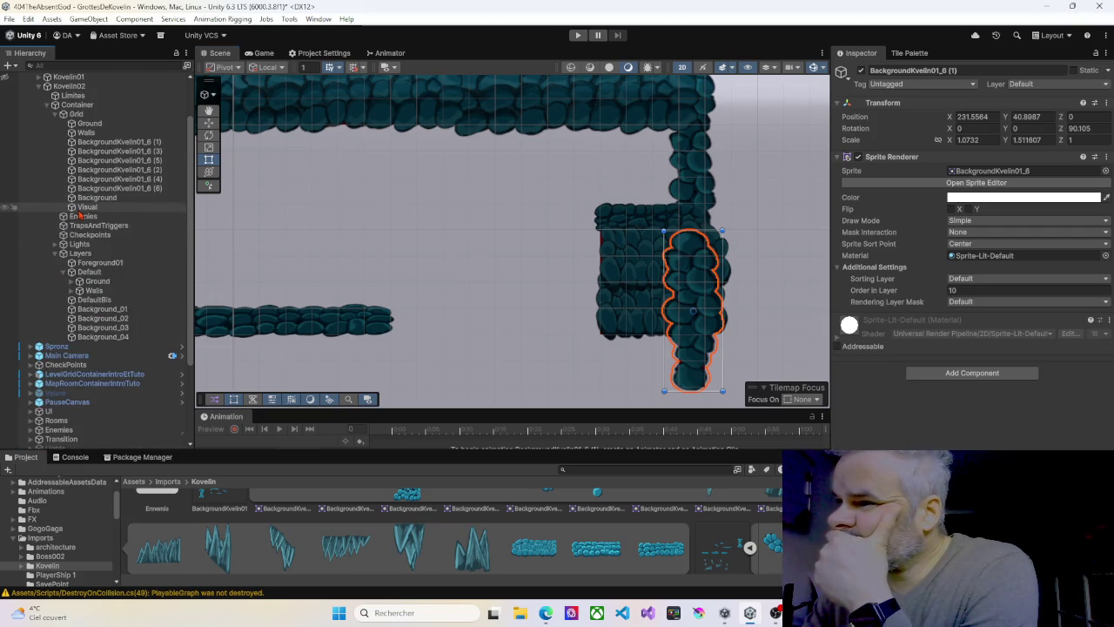
{"action": "left_click", "coordinate": [80, 132]}
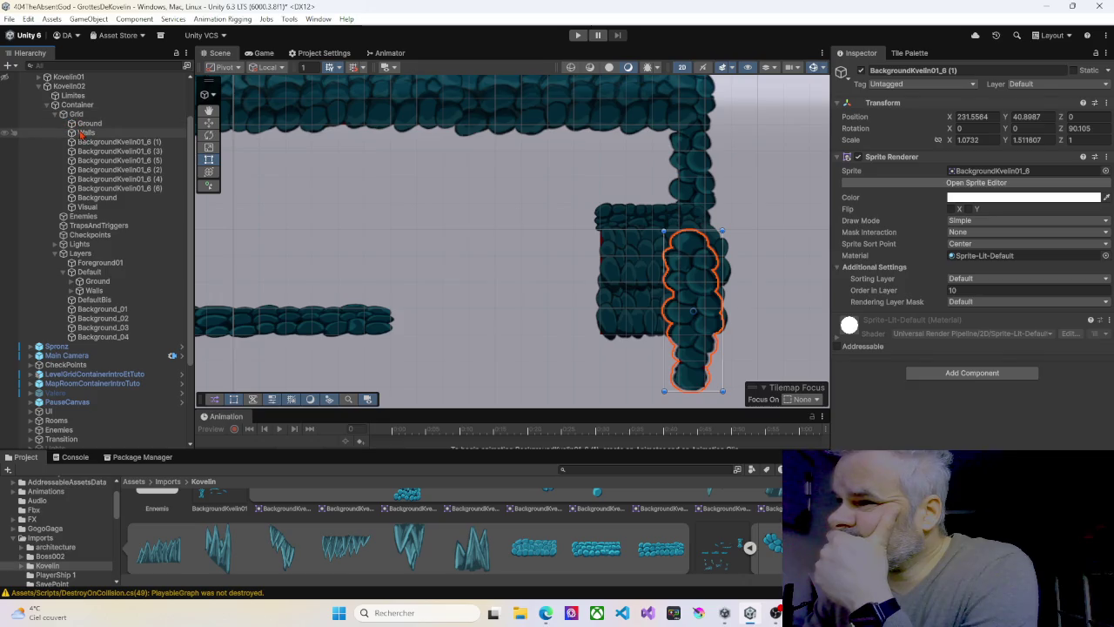
{"action": "left_click", "coordinate": [857, 267]}
{"action": "scroll", "coordinate": [427, 269], "scroll_direction": "down", "scroll_amount": 3}
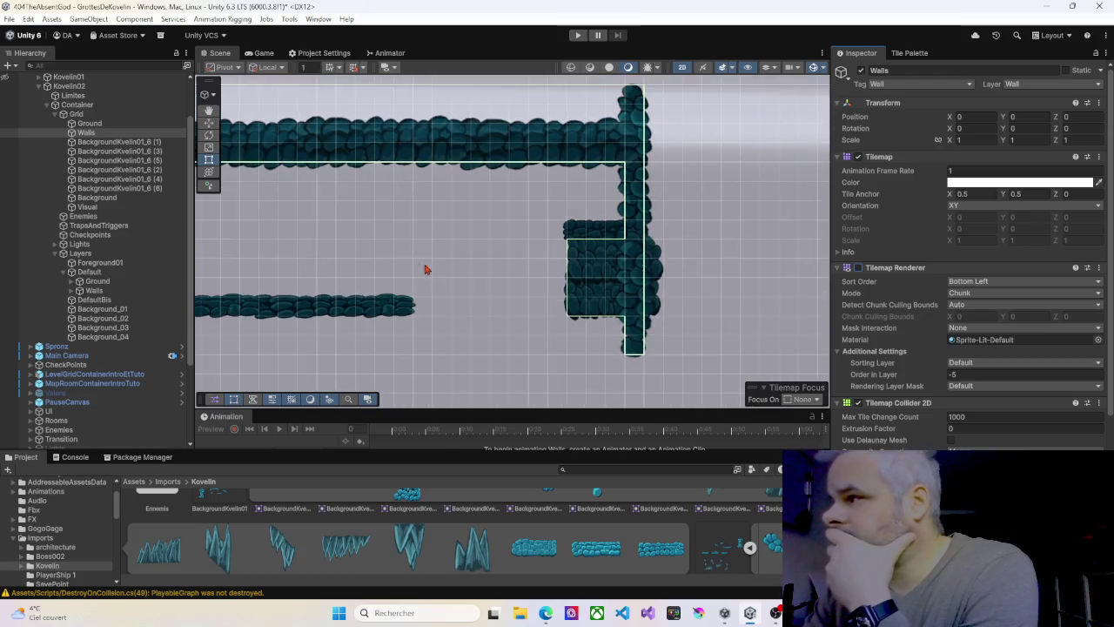
{"action": "mouse_move", "coordinate": [305, 249]}
{"action": "left_mouse_down"}
{"action": "mouse_move", "coordinate": [408, 214]}
{"action": "mouse_move", "coordinate": [598, 202]}
{"action": "left_mouse_up"}
{"action": "scroll", "coordinate": [598, 201], "scroll_direction": "down", "scroll_amount": 2}
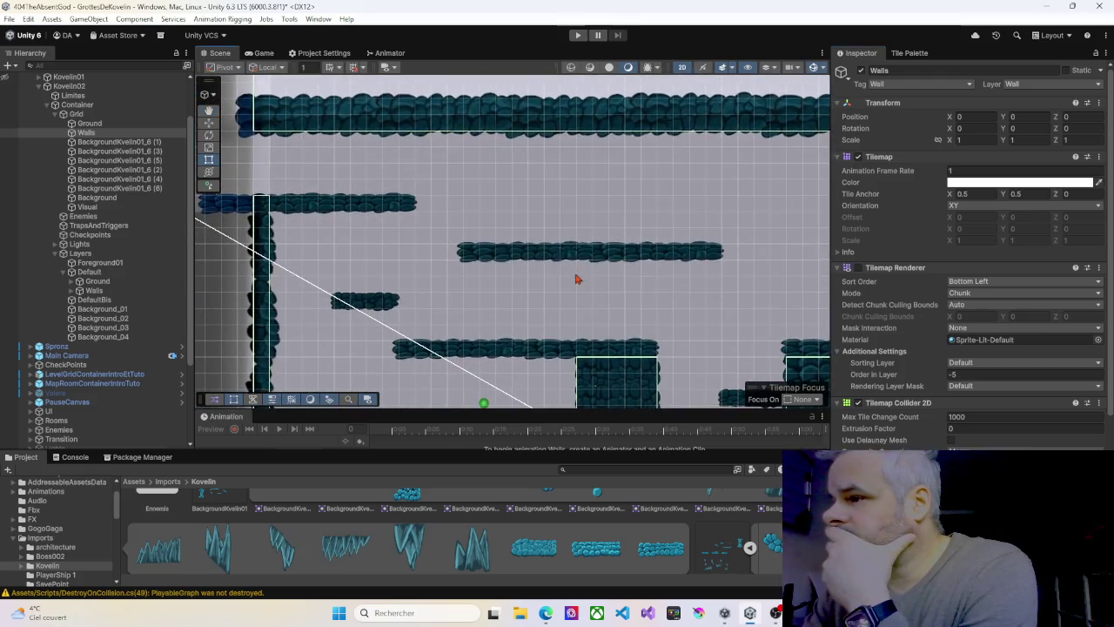
{"action": "left_click", "coordinate": [342, 257]}
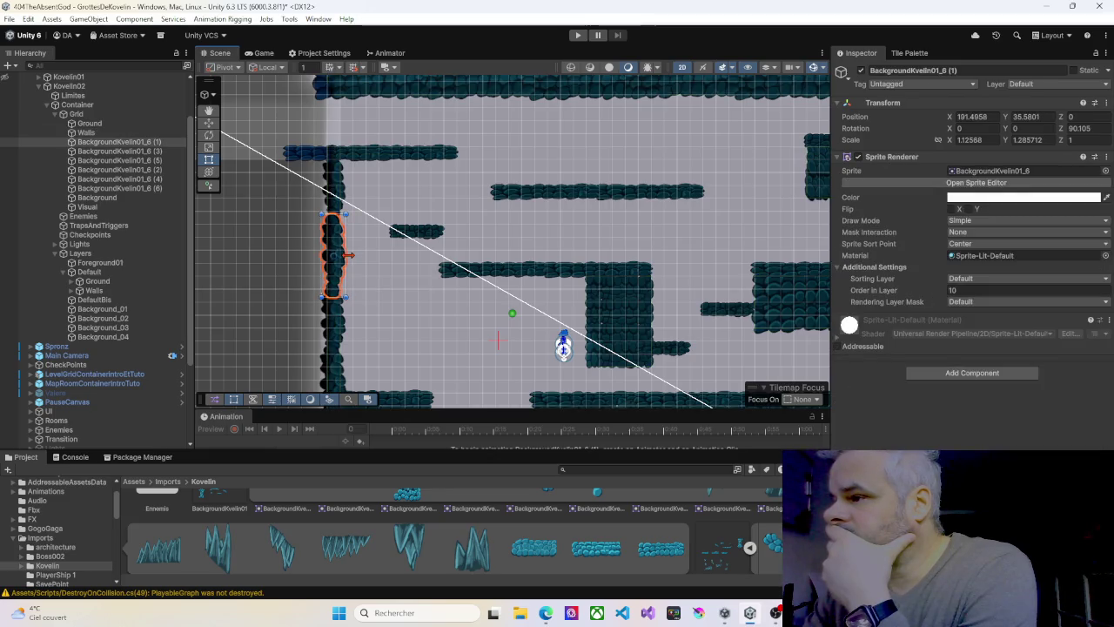
{"action": "left_click_drag", "start_coordinate": [418, 291], "coordinate": [411, 177]}
{"action": "scroll", "coordinate": [415, 247], "scroll_direction": "down", "scroll_amount": 1}
{"action": "left_click", "coordinate": [85, 133]}
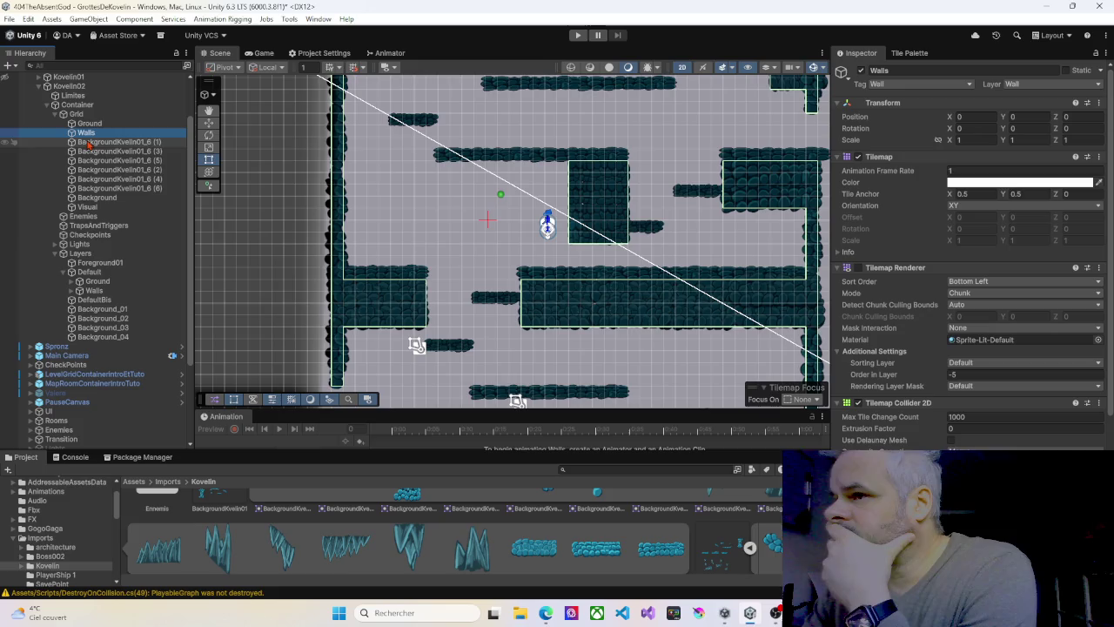
{"action": "left_click", "coordinate": [88, 142]}
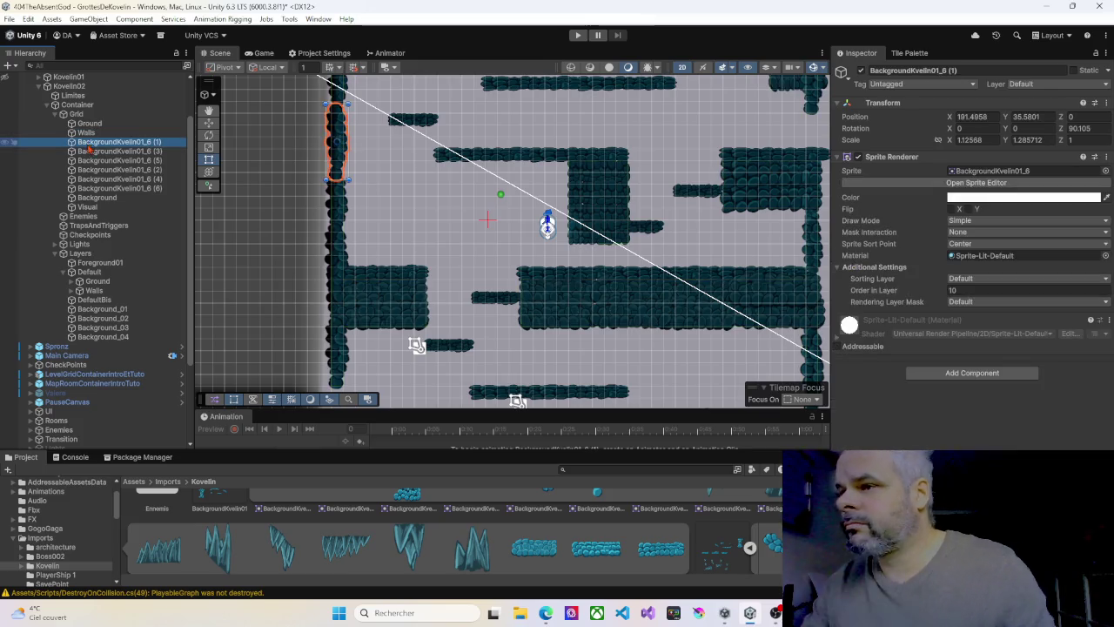
{"action": "left_click", "coordinate": [109, 188], "text": "shift"}
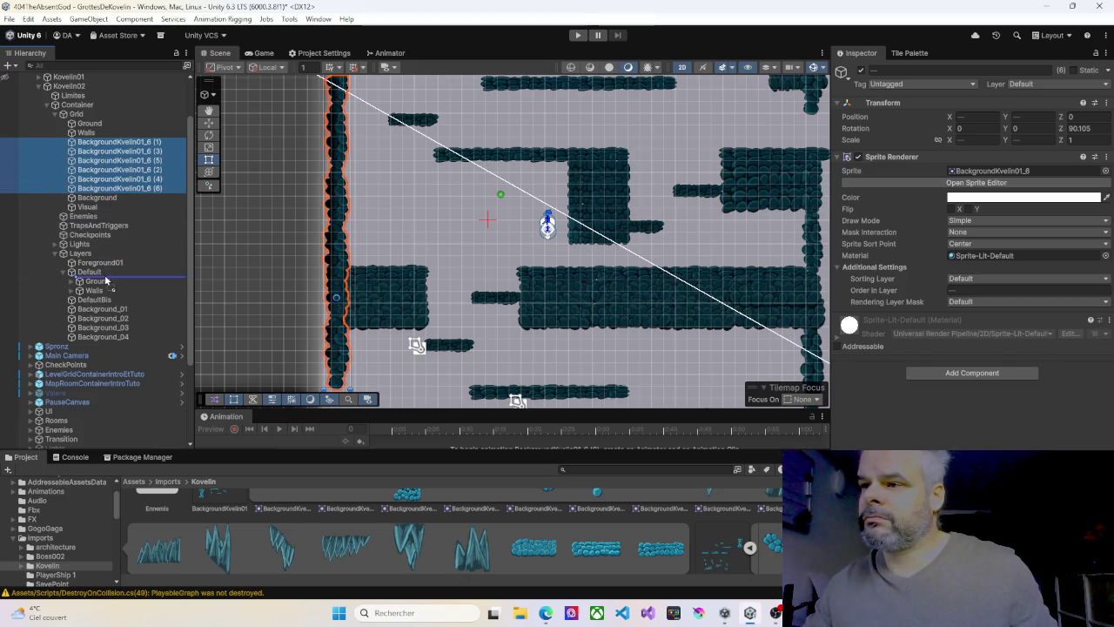
Move BackgroundKvelin01_6 (1) through (6) into Layers > Default > Walls, then collapse Grid and Container
{"action": "left_click_drag", "start_coordinate": [96, 292], "coordinate": [94, 291]}
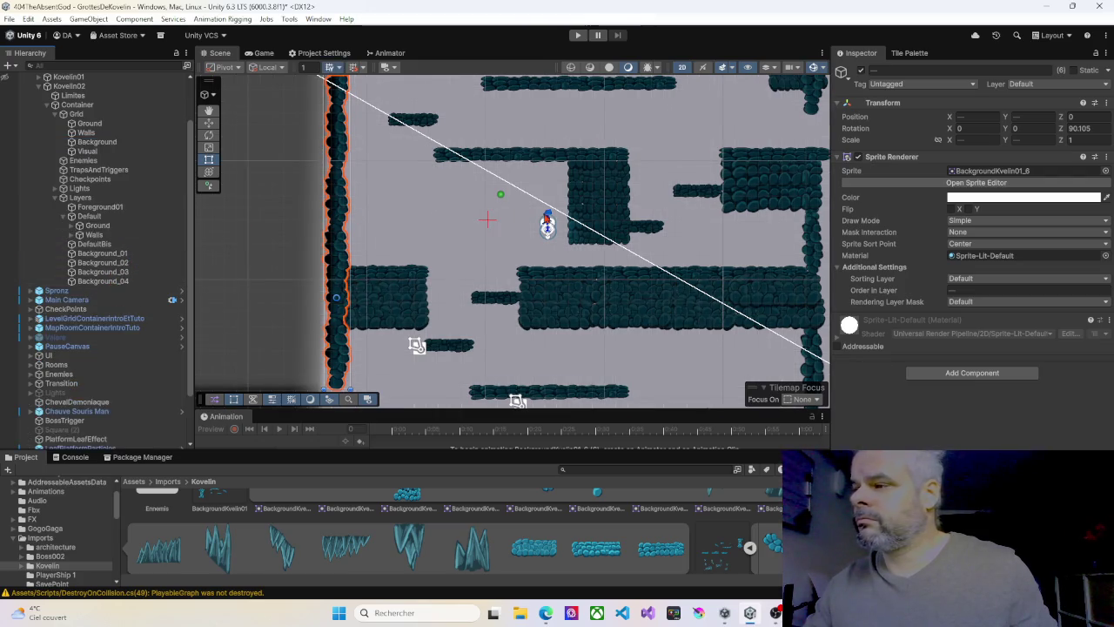
{"action": "scroll", "coordinate": [501, 260], "scroll_direction": "down", "scroll_amount": 5}
{"action": "mouse_move", "coordinate": [501, 259]}
{"action": "left_mouse_down"}
{"action": "mouse_move", "coordinate": [481, 337]}
{"action": "mouse_move", "coordinate": [452, 306]}
{"action": "mouse_move", "coordinate": [469, 228]}
{"action": "mouse_move", "coordinate": [527, 204]}
{"action": "left_mouse_up"}
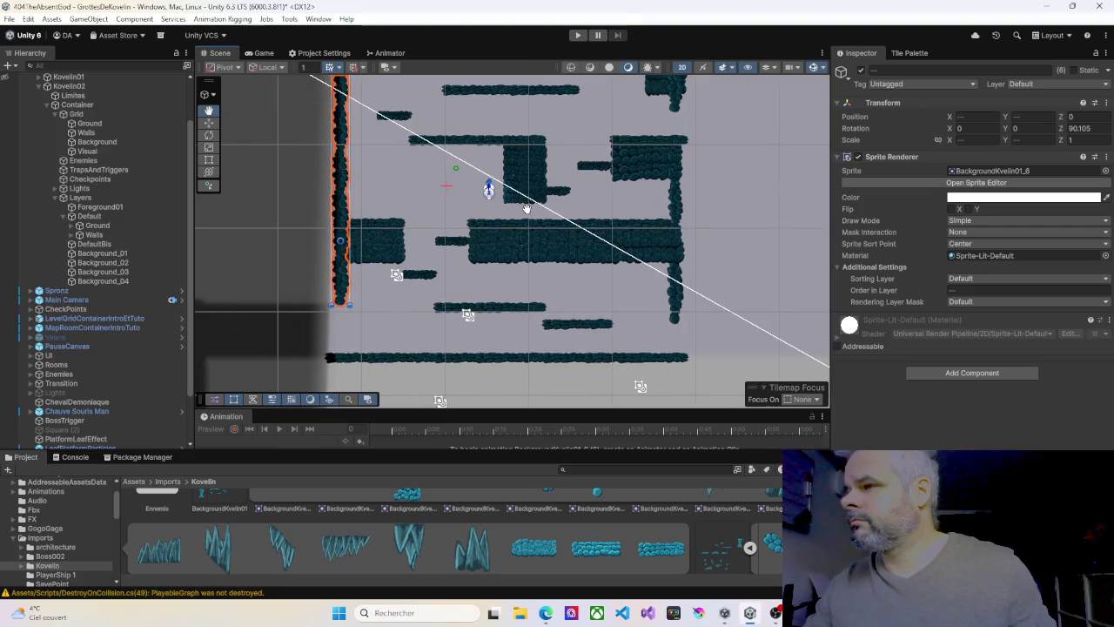
{"action": "left_click", "coordinate": [55, 114]}
{"action": "left_click", "coordinate": [47, 105]}
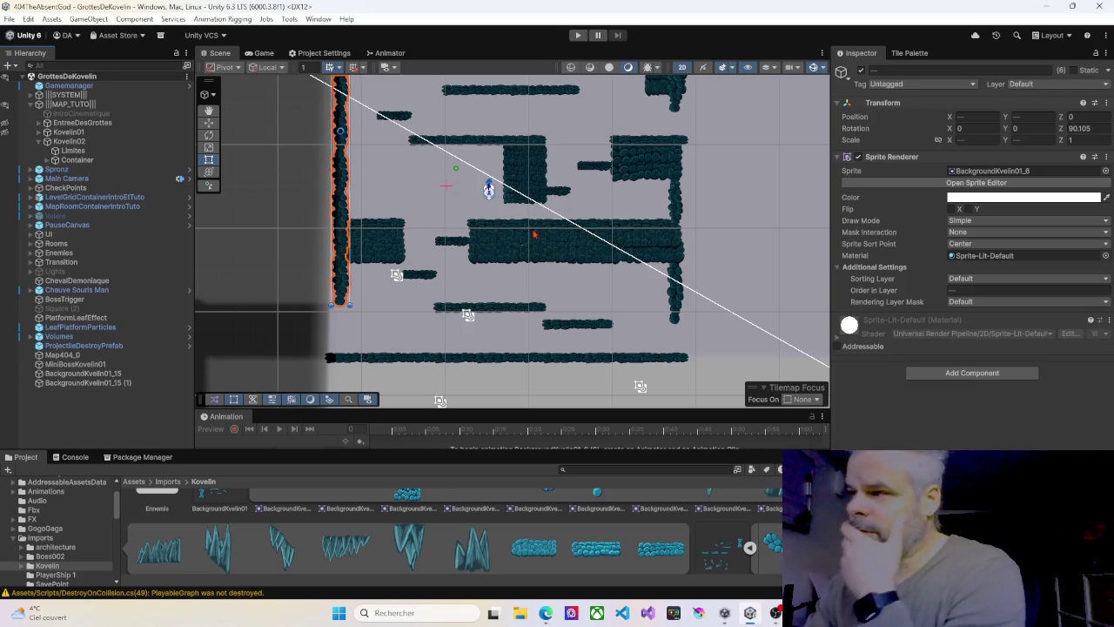
Show the EntreDesGrottes level and frame its junction with the cave level in the Scene view
{"action": "scroll", "coordinate": [520, 260], "scroll_direction": "up", "scroll_amount": 2}
{"action": "scroll", "coordinate": [520, 260], "scroll_direction": "down", "scroll_amount": 1}
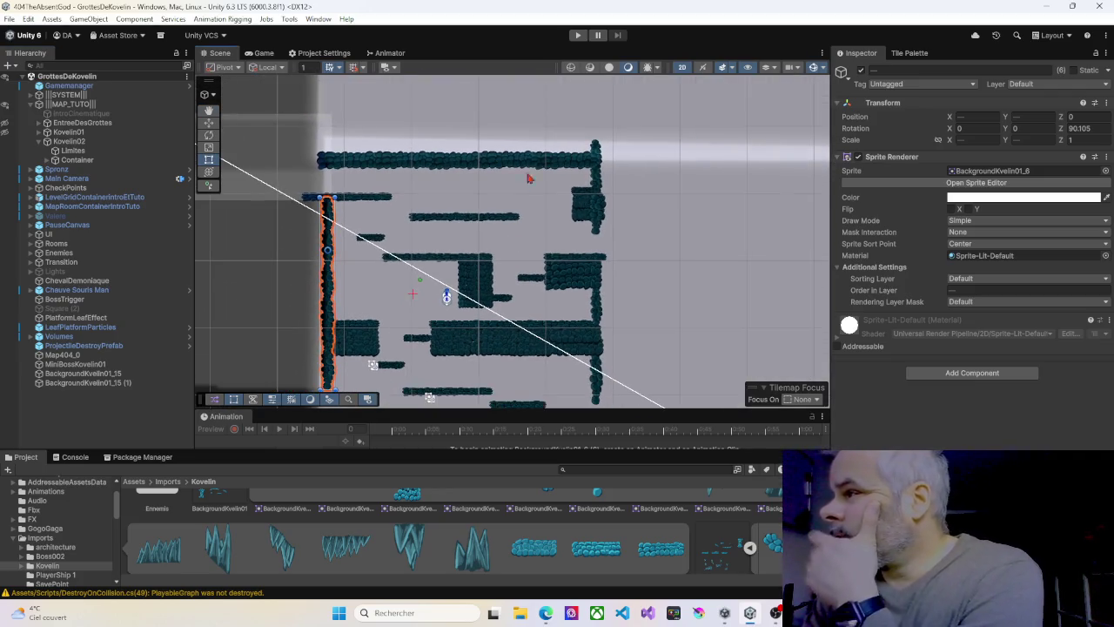
{"action": "left_click", "coordinate": [577, 34]}
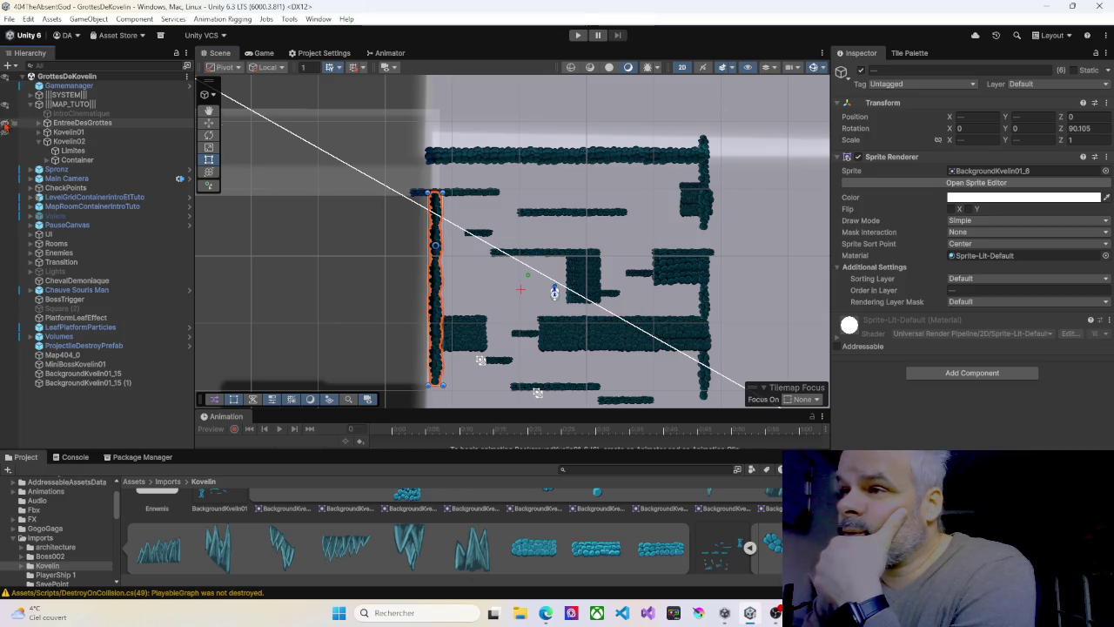
{"action": "left_click_drag", "start_coordinate": [344, 204], "coordinate": [386, 248]}
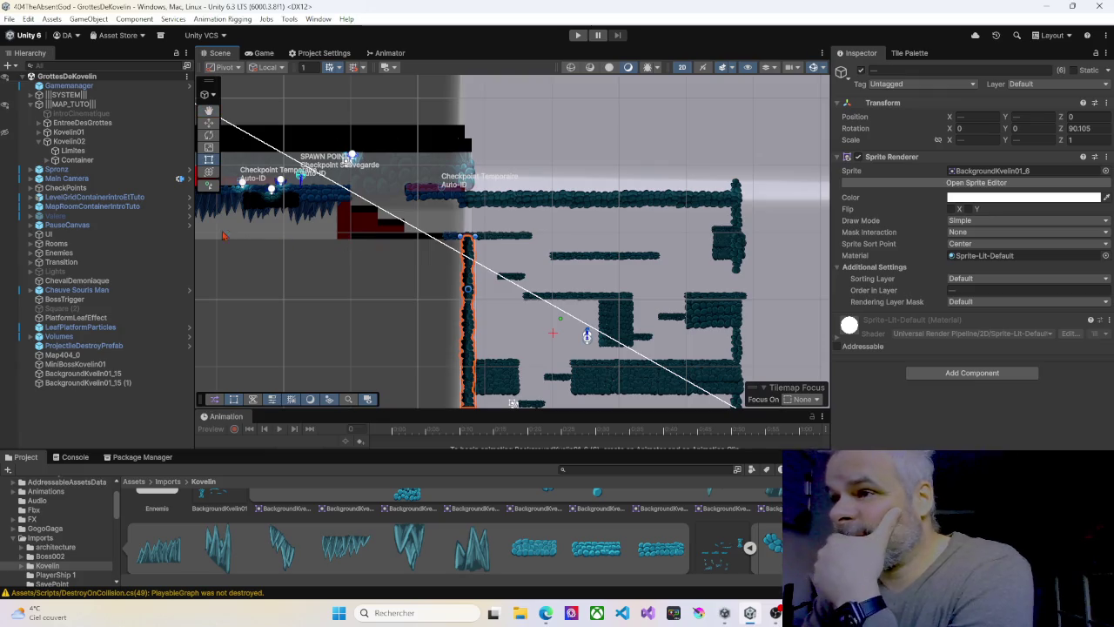
{"action": "scroll", "coordinate": [381, 232], "scroll_direction": "up", "scroll_amount": 5}
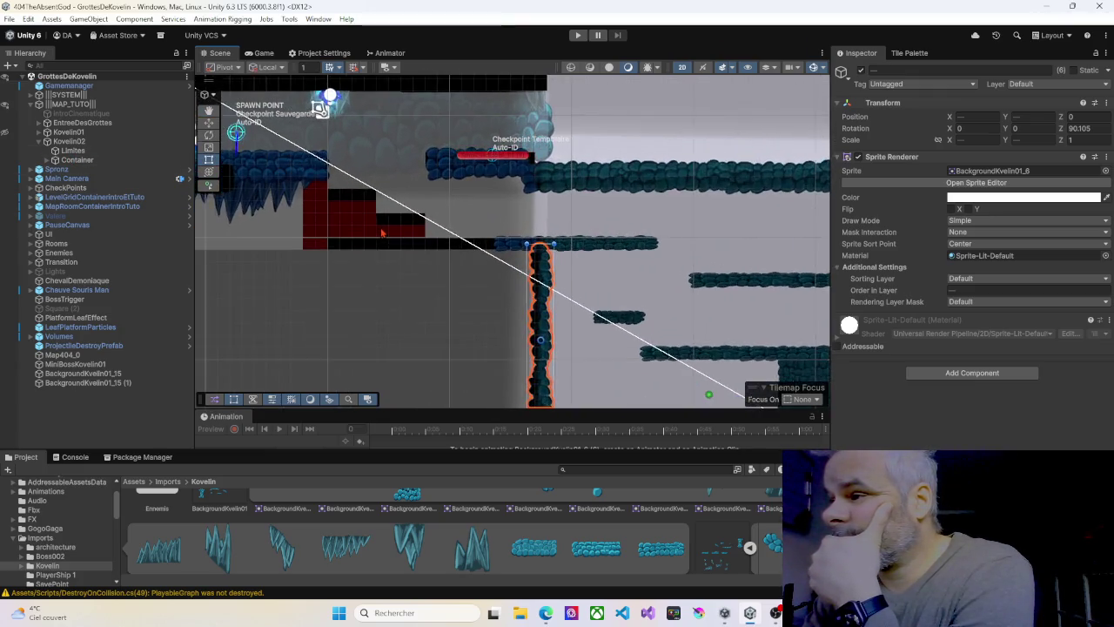
{"action": "scroll", "coordinate": [381, 232], "scroll_direction": "up", "scroll_amount": 5}
{"action": "mouse_move", "coordinate": [366, 223]}
{"action": "left_mouse_down"}
{"action": "mouse_move", "coordinate": [375, 252]}
{"action": "mouse_move", "coordinate": [395, 256]}
{"action": "left_mouse_up"}
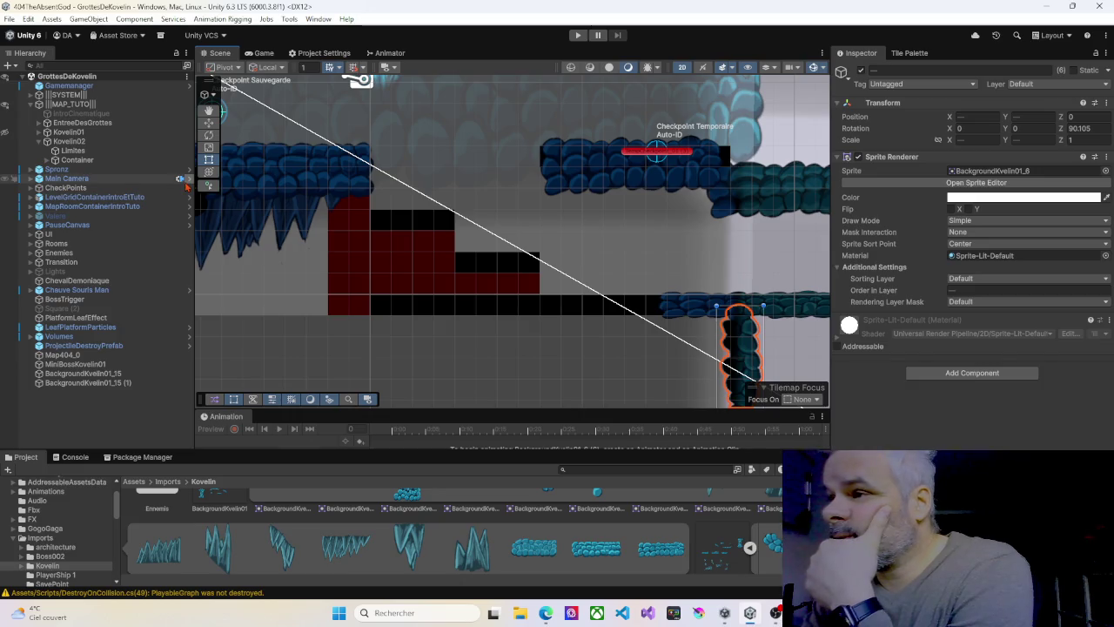
{"action": "left_click", "coordinate": [39, 142]}
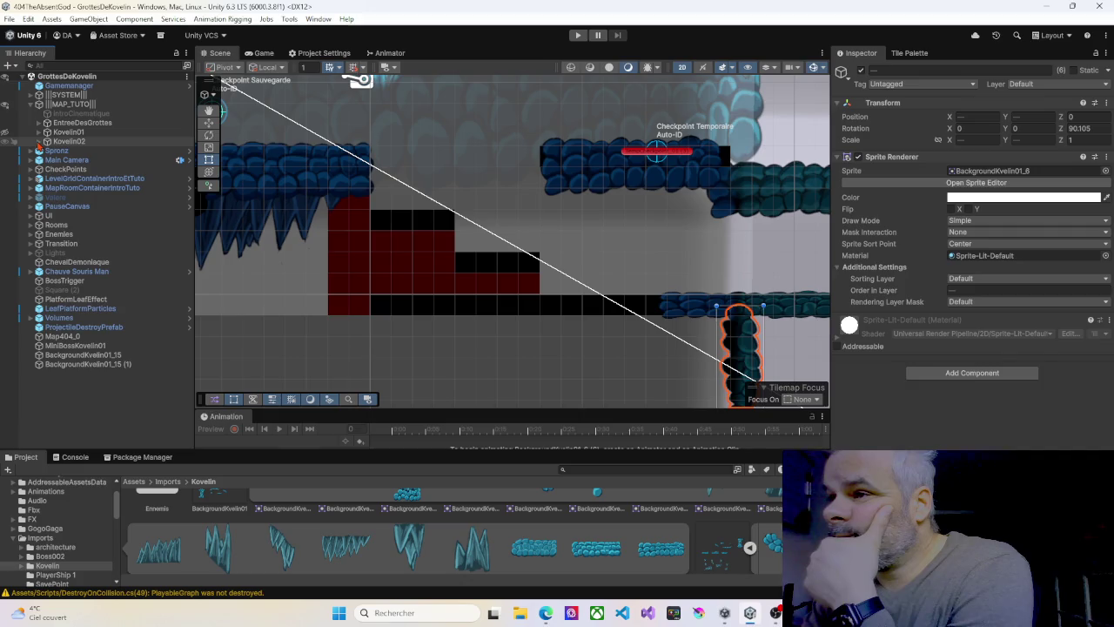
Hide Kovelin02 and center the view on EntreDesGrottes' BackgroundKvelin01_16 ground sprite
{"action": "left_click", "coordinate": [5, 142]}
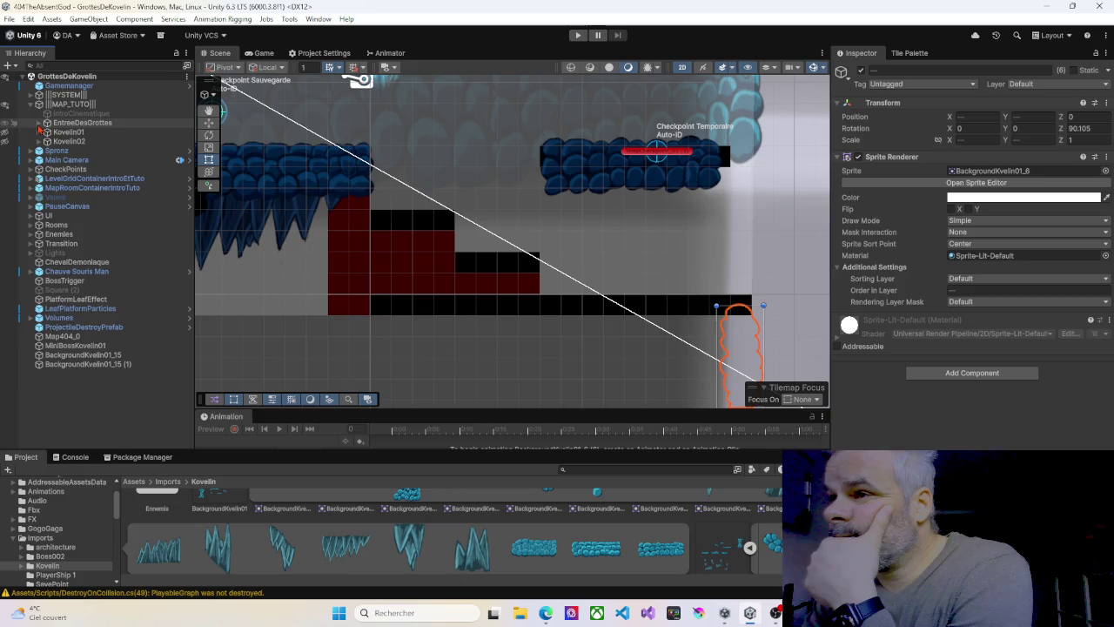
{"action": "left_click", "coordinate": [39, 124]}
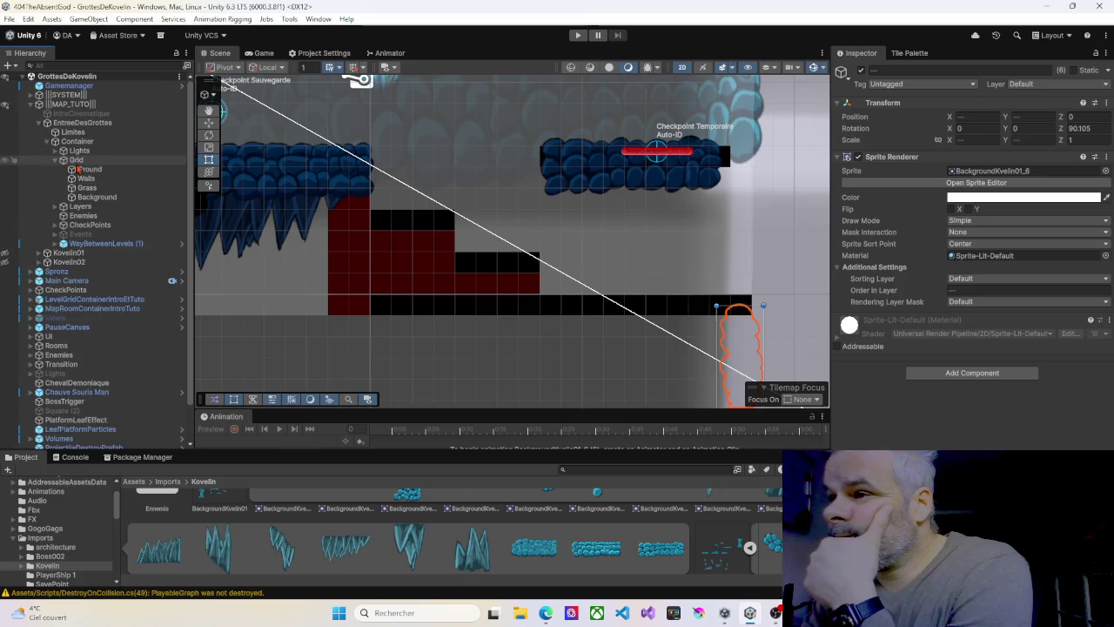
{"action": "left_click", "coordinate": [54, 206]}
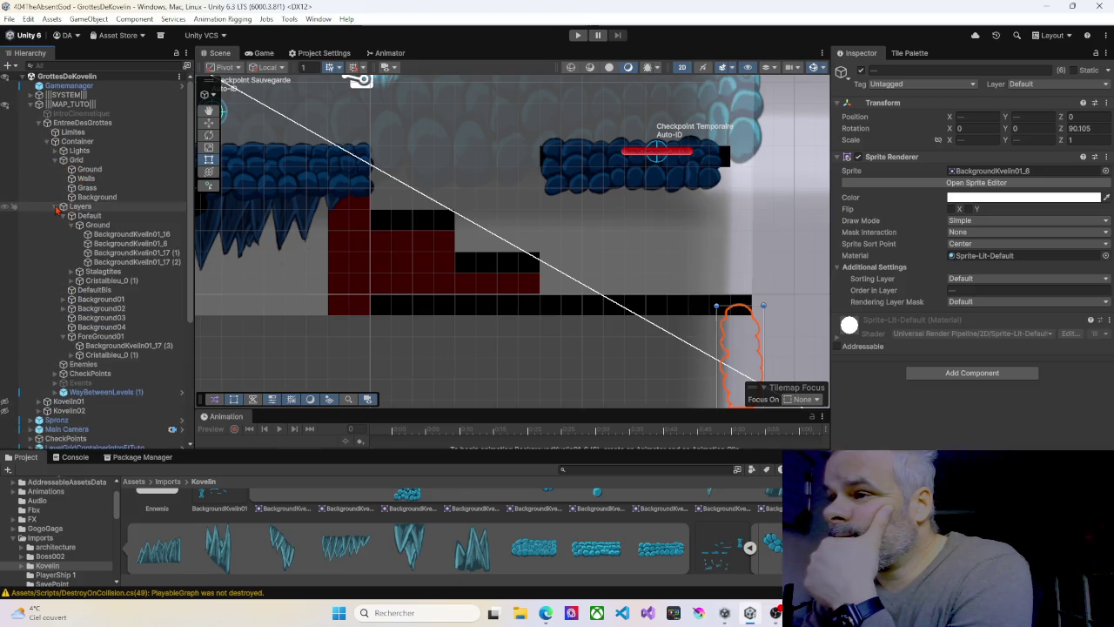
{"action": "left_click", "coordinate": [97, 235]}
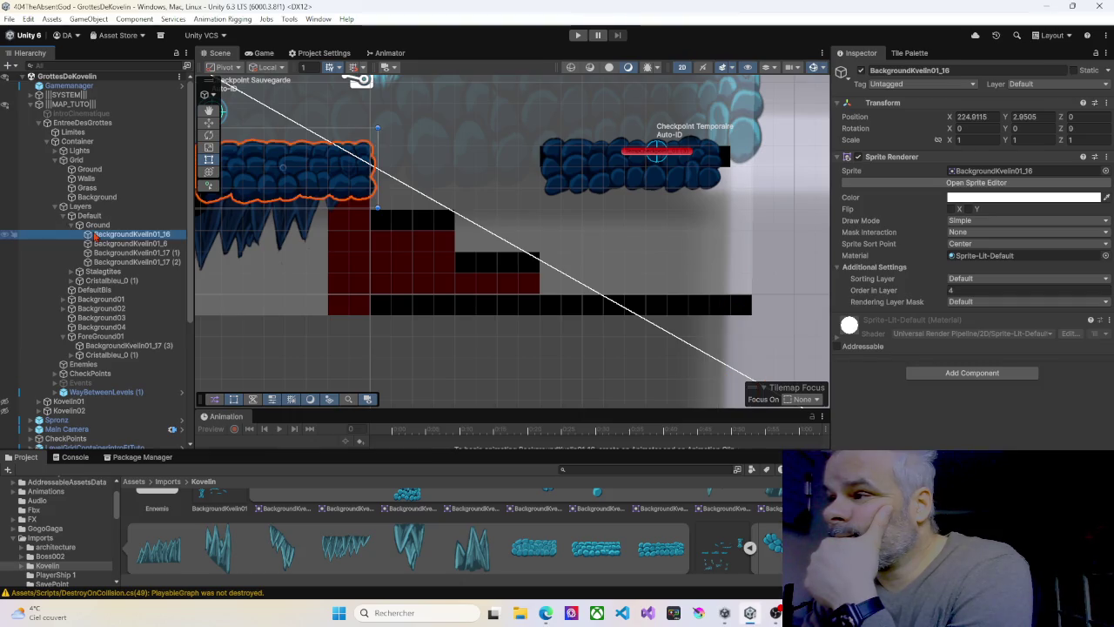
{"action": "key", "text": "f"}
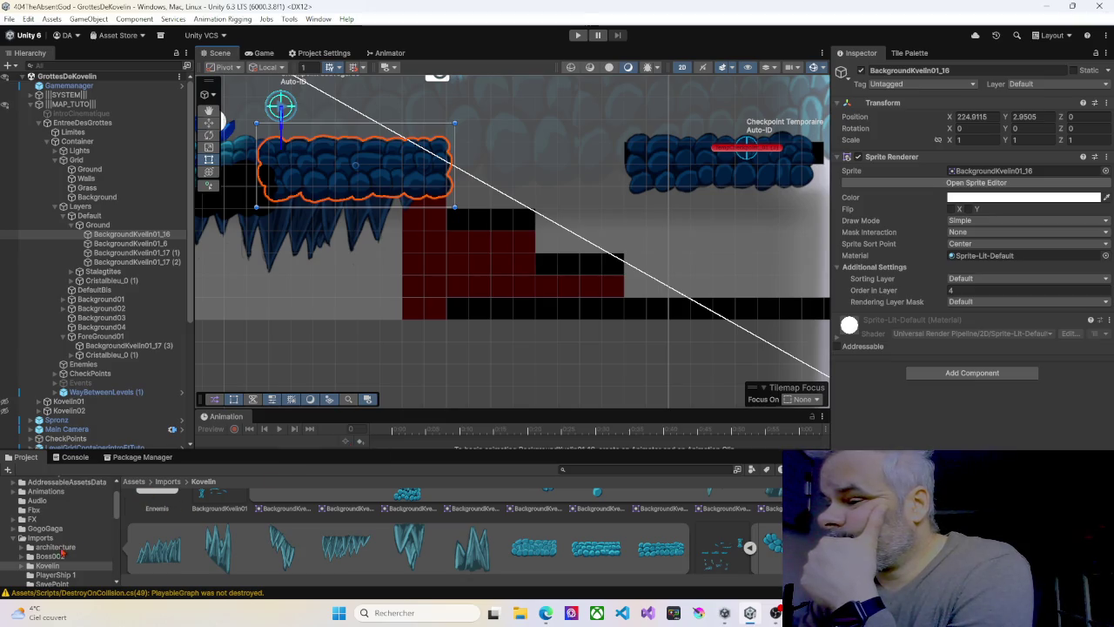
{"action": "left_click_drag", "start_coordinate": [240, 450], "coordinate": [241, 393]}
{"action": "left_click", "coordinate": [17, 482]}
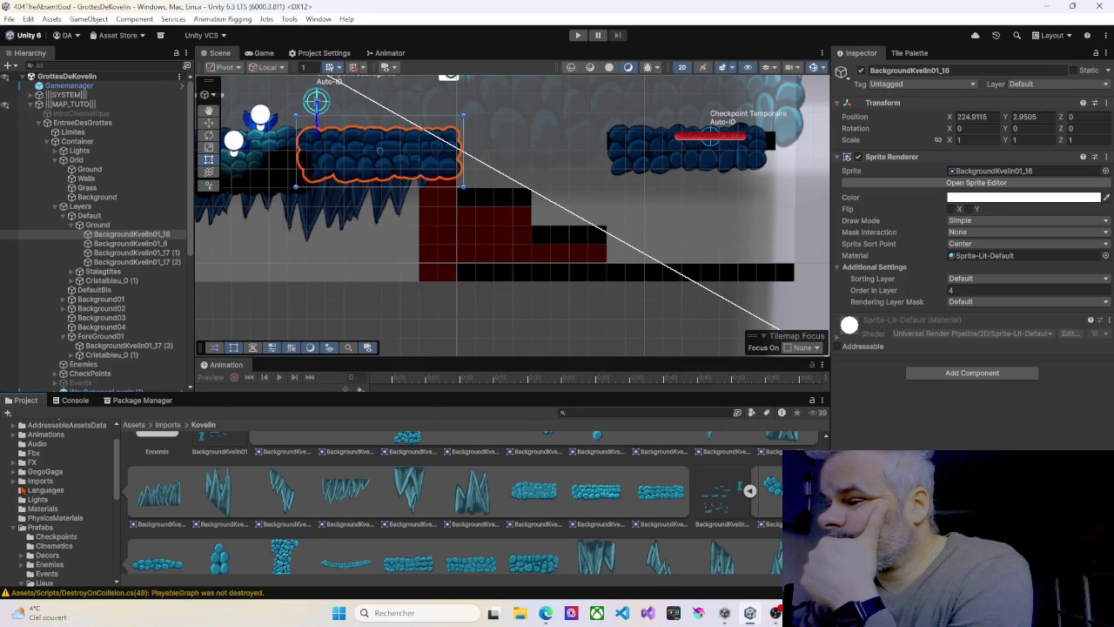
Place a PlateformeX4 prefab atop the upper red step, scaled to 0.616 by 0.425
{"action": "scroll", "coordinate": [39, 493], "scroll_direction": "down", "scroll_amount": 2}
{"action": "scroll", "coordinate": [40, 496], "scroll_direction": "down", "scroll_amount": 2}
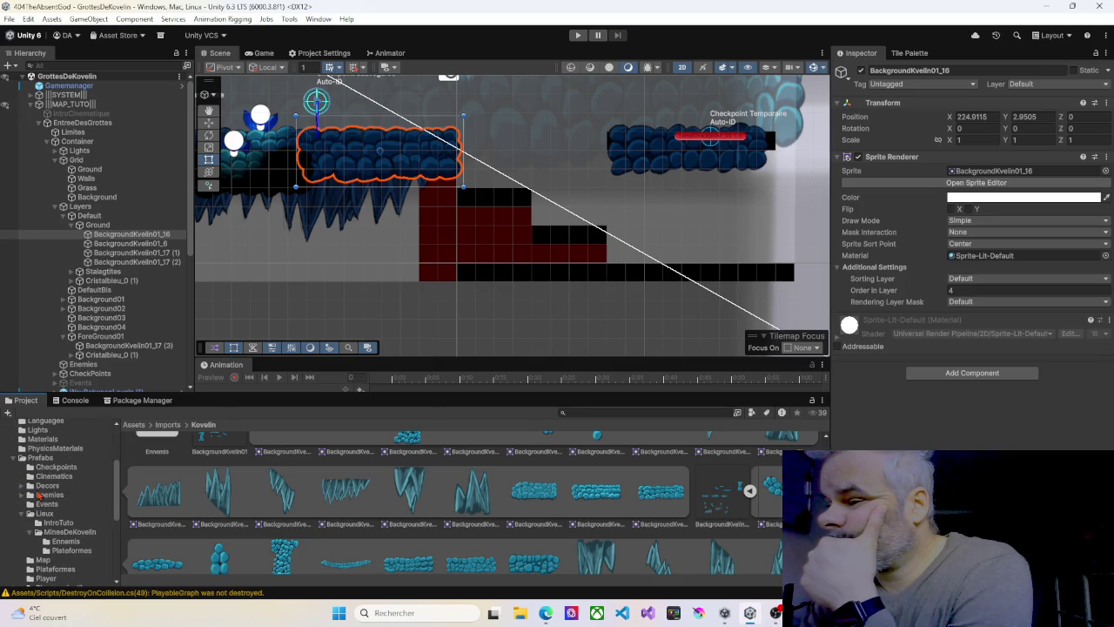
{"action": "left_click", "coordinate": [68, 550]}
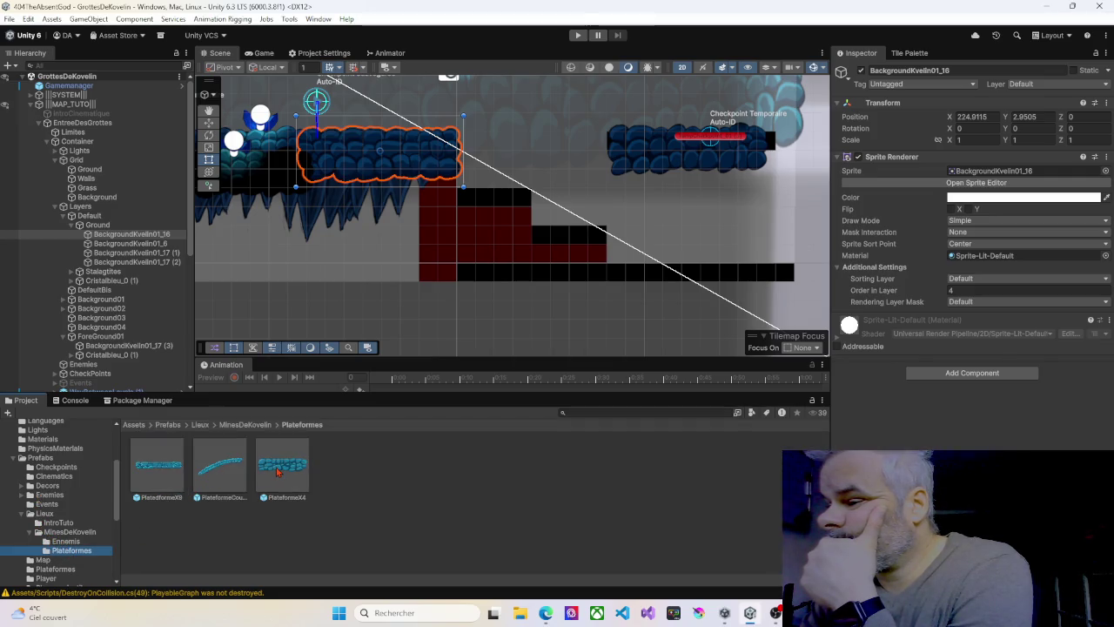
{"action": "mouse_move", "coordinate": [278, 471]}
{"action": "left_mouse_down"}
{"action": "mouse_move", "coordinate": [441, 341]}
{"action": "mouse_move", "coordinate": [503, 221]}
{"action": "mouse_move", "coordinate": [496, 198]}
{"action": "left_mouse_up"}
{"action": "left_click_drag", "start_coordinate": [489, 272], "coordinate": [411, 283]}
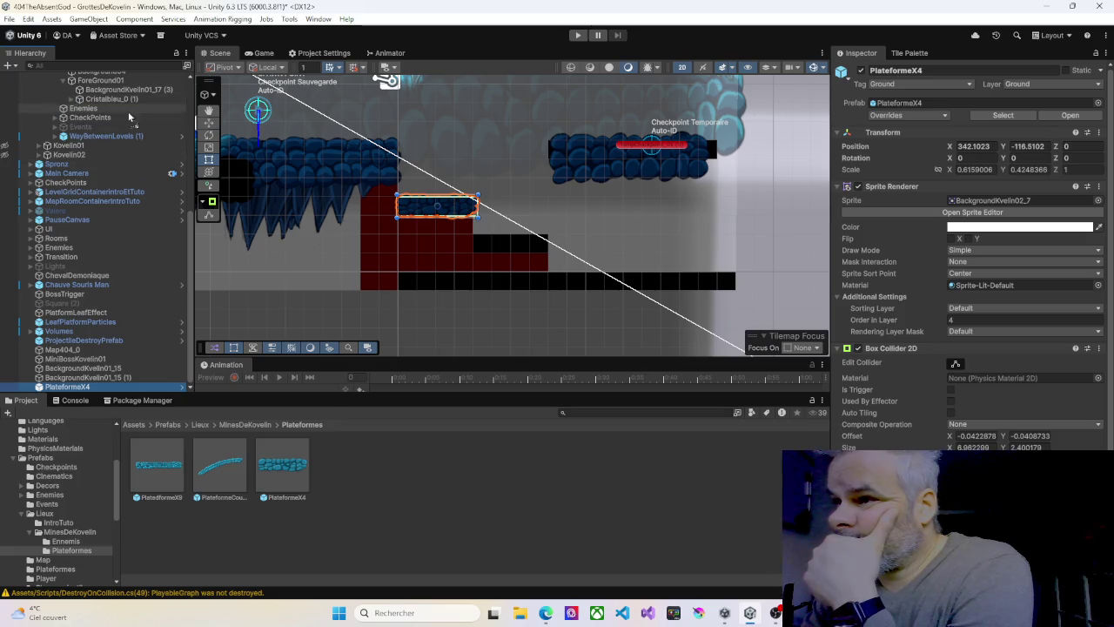
{"action": "left_click", "coordinate": [30, 201]}
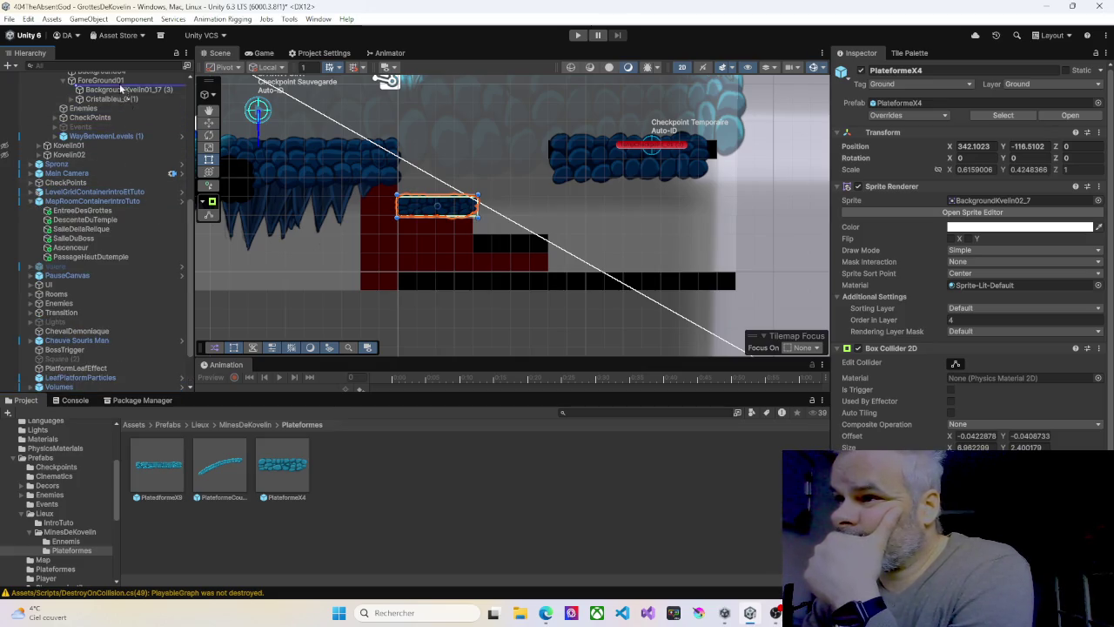
Put PlateformeX4 in the Ground group and place a copy on the lower red step
{"action": "scroll", "coordinate": [122, 94], "scroll_direction": "up", "scroll_amount": 3}
{"action": "mouse_move", "coordinate": [83, 228]}
{"action": "left_mouse_down"}
{"action": "mouse_move", "coordinate": [109, 239]}
{"action": "mouse_move", "coordinate": [145, 216]}
{"action": "mouse_move", "coordinate": [142, 118]}
{"action": "mouse_move", "coordinate": [91, 71]}
{"action": "mouse_move", "coordinate": [79, 80]}
{"action": "mouse_move", "coordinate": [108, 209]}
{"action": "mouse_move", "coordinate": [96, 219]}
{"action": "mouse_move", "coordinate": [96, 195]}
{"action": "left_mouse_up"}
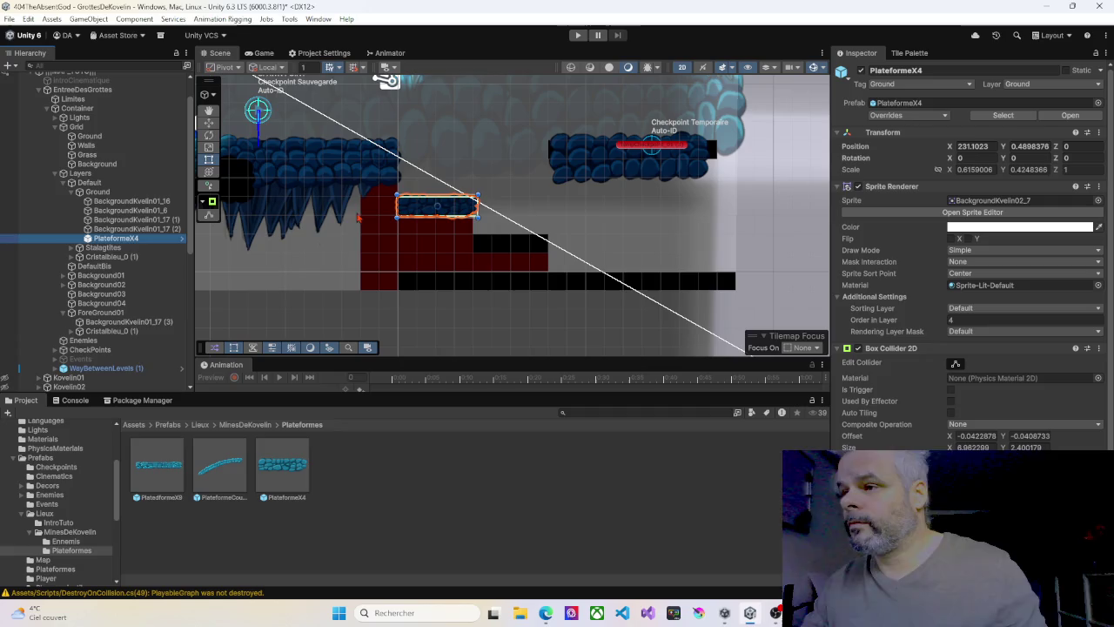
{"action": "key", "text": "ctrl+d"}
{"action": "left_click_drag", "start_coordinate": [425, 211], "coordinate": [500, 244]}
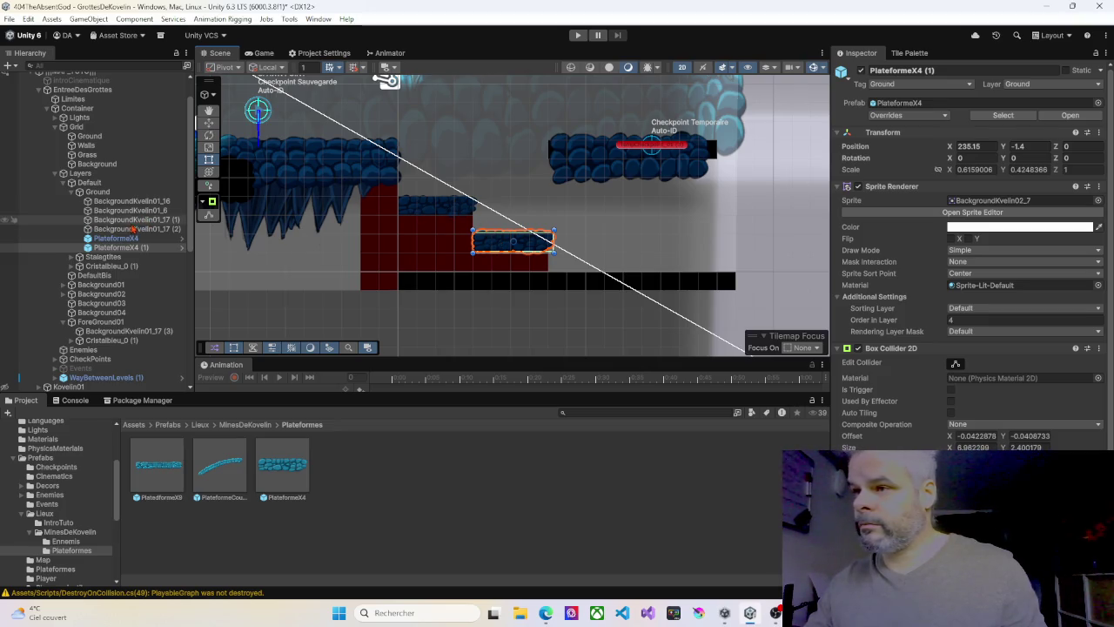
Delete the four old BackgroundKvellin rock sprites and add a PlatedformeX9 platform to Ground
{"action": "left_click", "coordinate": [130, 201]}
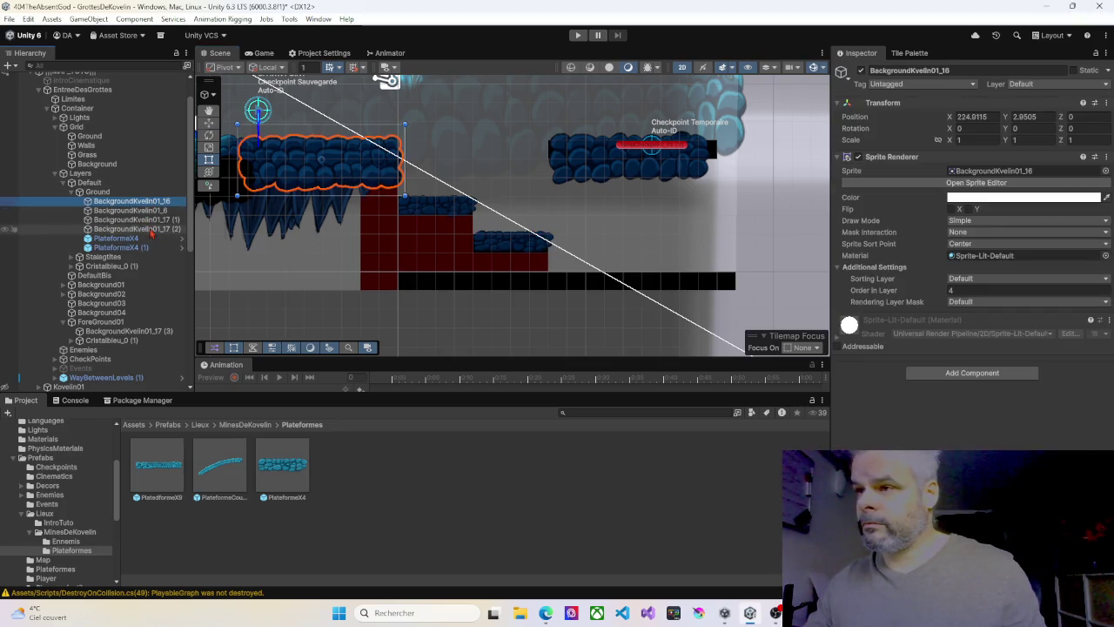
{"action": "left_click", "coordinate": [152, 229], "text": "shift"}
{"action": "key", "text": "Delete"}
{"action": "mouse_move", "coordinate": [362, 179]}
{"action": "left_mouse_down"}
{"action": "mouse_move", "coordinate": [607, 191]}
{"action": "mouse_move", "coordinate": [732, 223]}
{"action": "mouse_move", "coordinate": [369, 193]}
{"action": "left_mouse_up"}
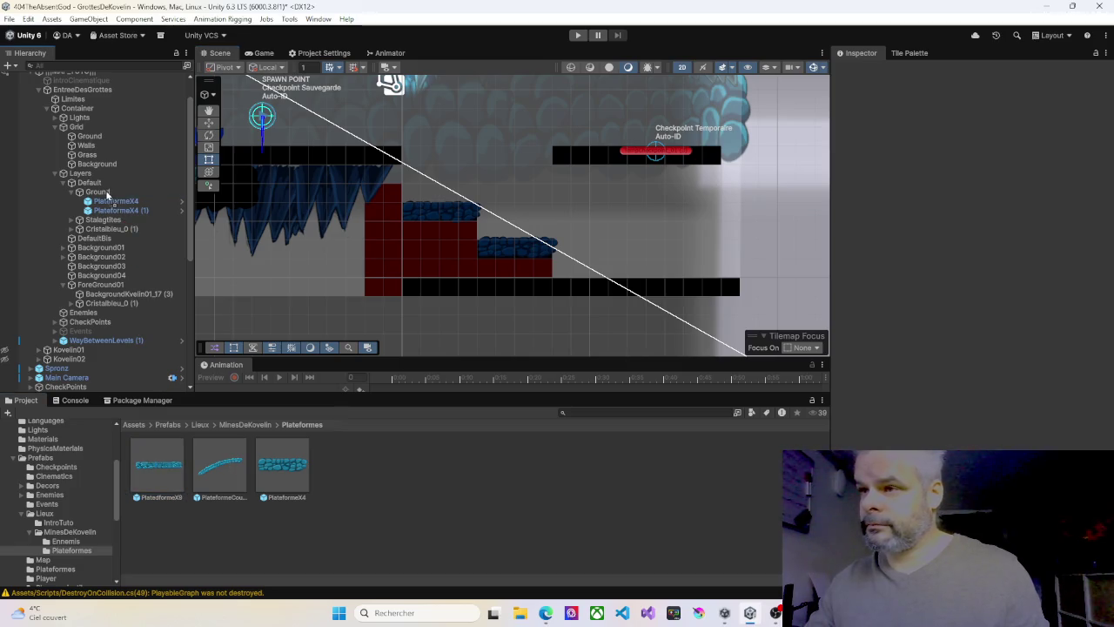
{"action": "left_click_drag", "start_coordinate": [104, 198], "coordinate": [106, 199]}
Place the PlatedformeX9 platform on the black floor row and add a copy further right
{"action": "left_click_drag", "start_coordinate": [533, 221], "coordinate": [659, 292]}
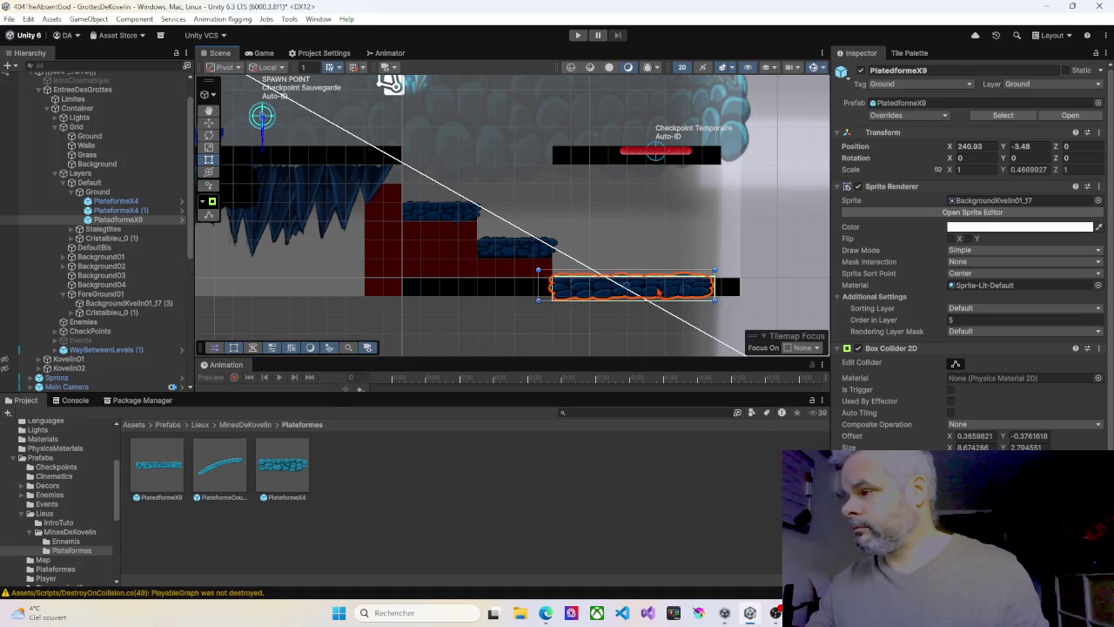
{"action": "left_click_drag", "start_coordinate": [646, 213], "coordinate": [520, 175]}
{"action": "key", "text": "ctrl+d"}
{"action": "left_click_drag", "start_coordinate": [567, 255], "coordinate": [654, 254]}
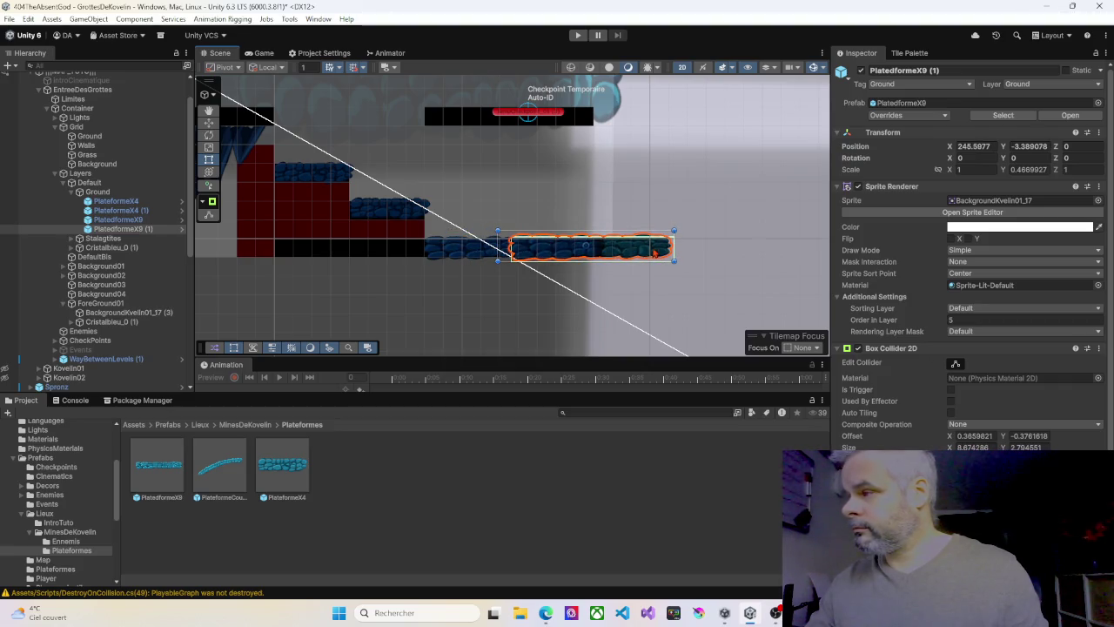
Set the floor platform's Order in Layer to 10 and put a copy on the upper black strip
{"action": "left_click_drag", "start_coordinate": [943, 318], "coordinate": [939, 323]}
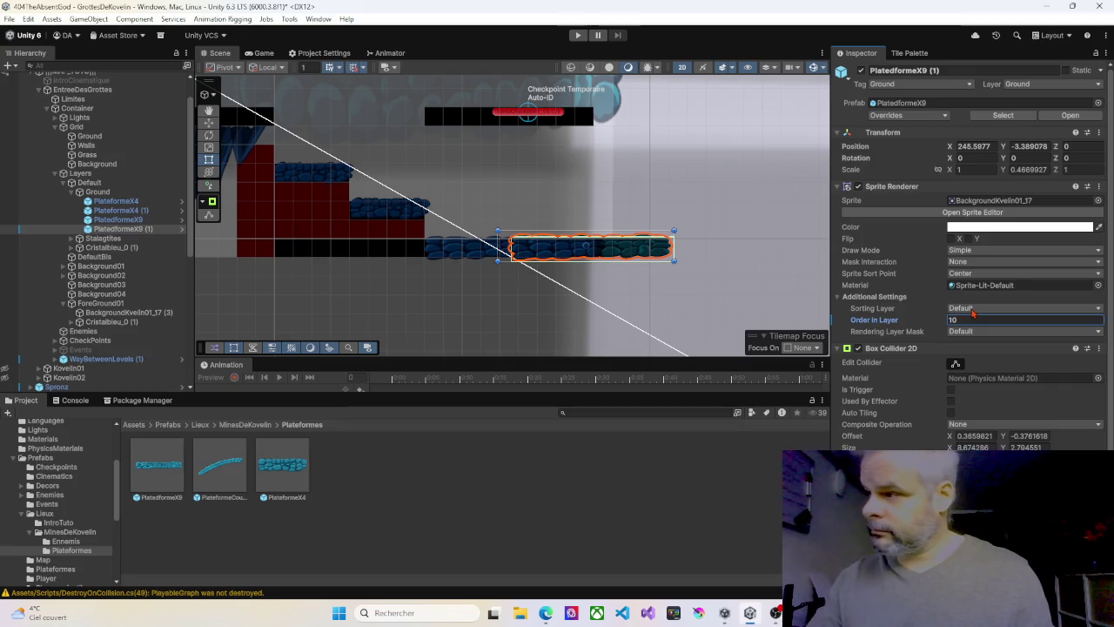
{"action": "left_click_drag", "start_coordinate": [442, 179], "coordinate": [474, 222]}
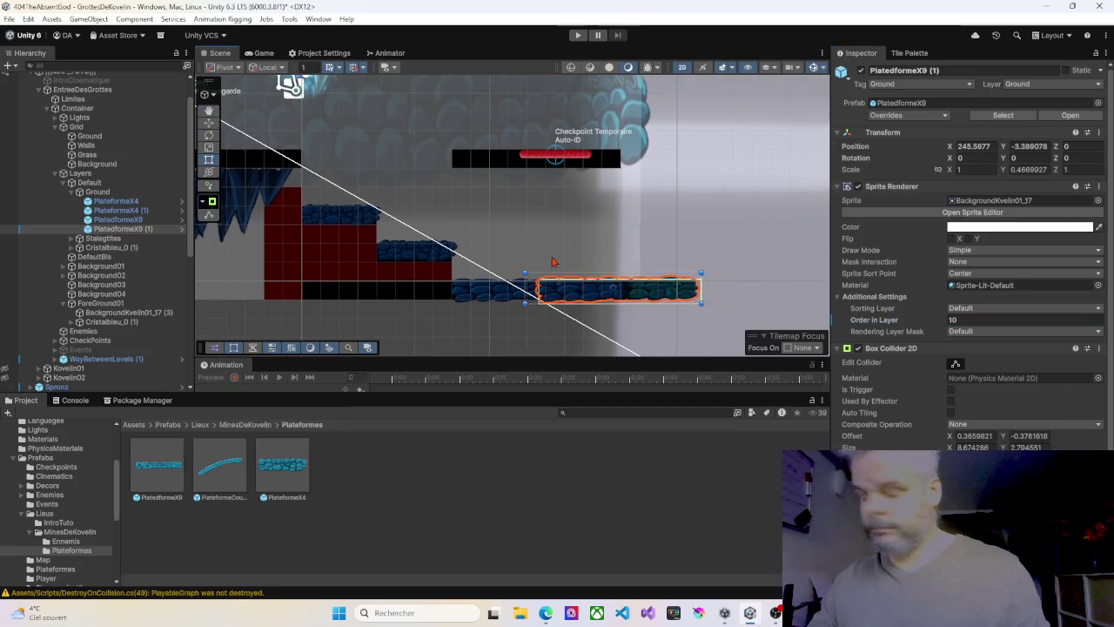
{"action": "key", "text": "ctrl+d"}
{"action": "key", "text": "t"}
{"action": "mouse_move", "coordinate": [578, 288]}
{"action": "left_mouse_down"}
{"action": "mouse_move", "coordinate": [543, 186]}
{"action": "mouse_move", "coordinate": [494, 162]}
{"action": "left_mouse_up"}
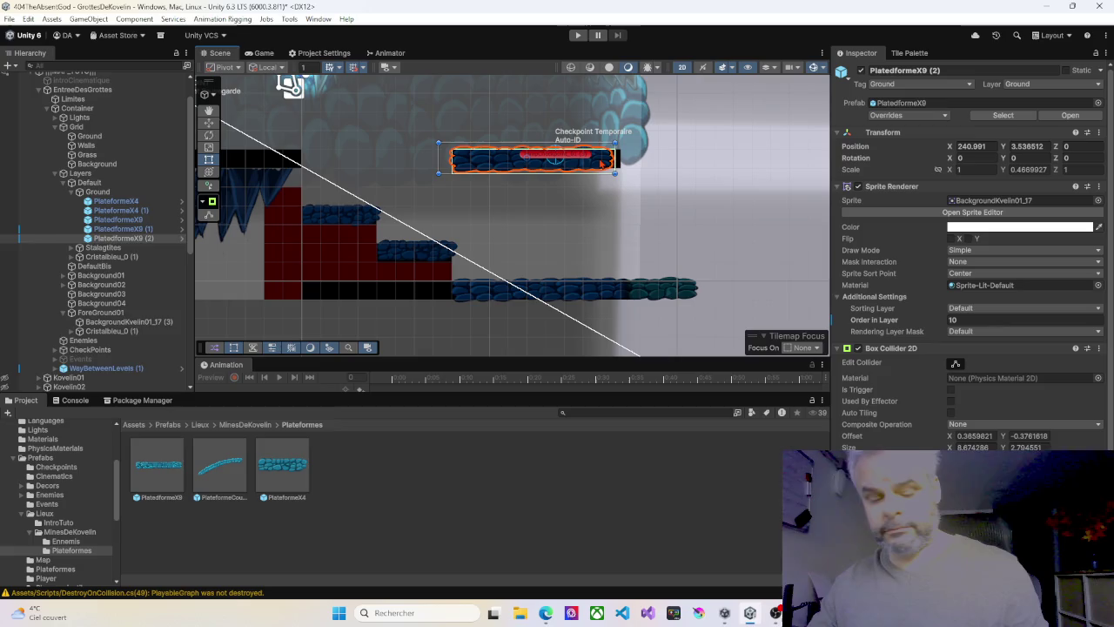
Duplicate the upper platform and slide the copy right to extend the ledge
{"action": "key", "text": "ctrl+d"}
{"action": "left_click_drag", "start_coordinate": [600, 163], "coordinate": [629, 165]}
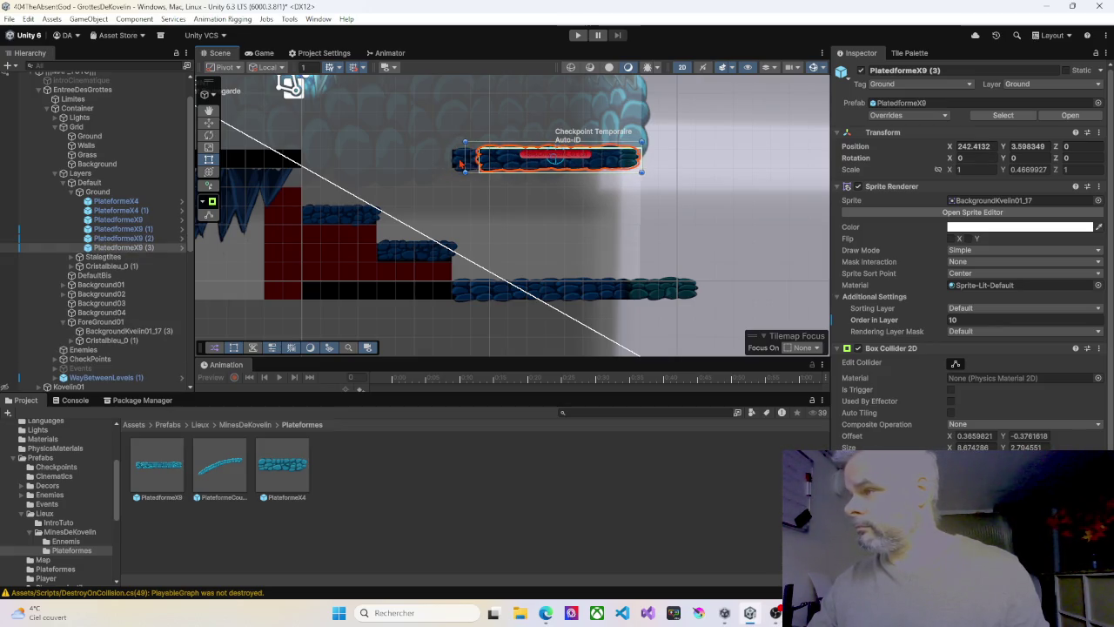
{"action": "left_click_drag", "start_coordinate": [495, 162], "coordinate": [470, 160]}
{"action": "key", "text": "w"}
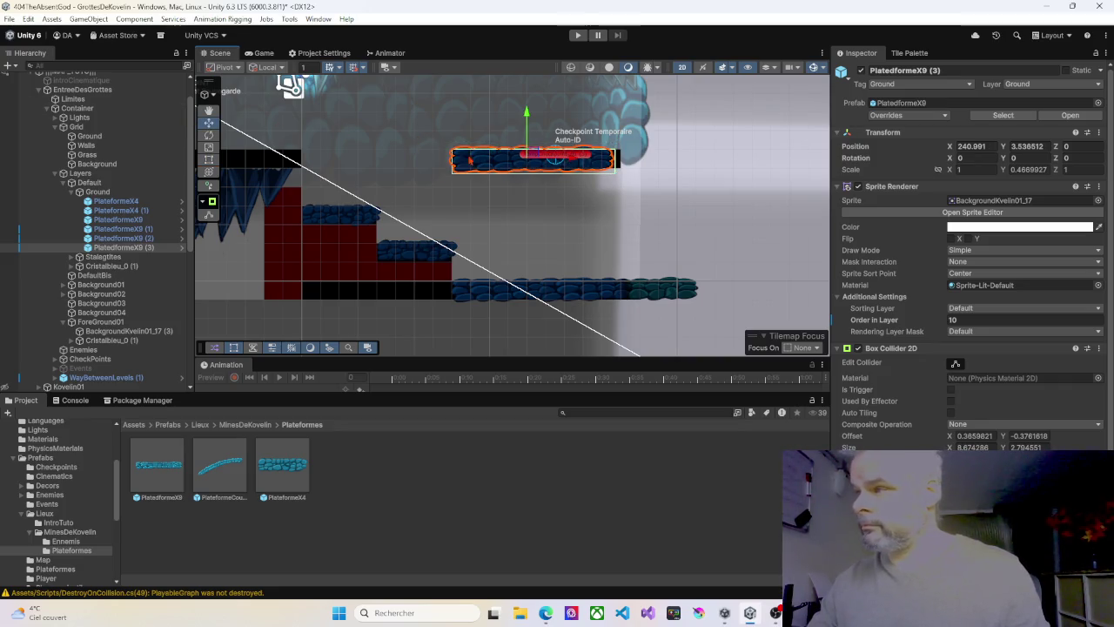
{"action": "left_click_drag", "start_coordinate": [577, 162], "coordinate": [592, 162]}
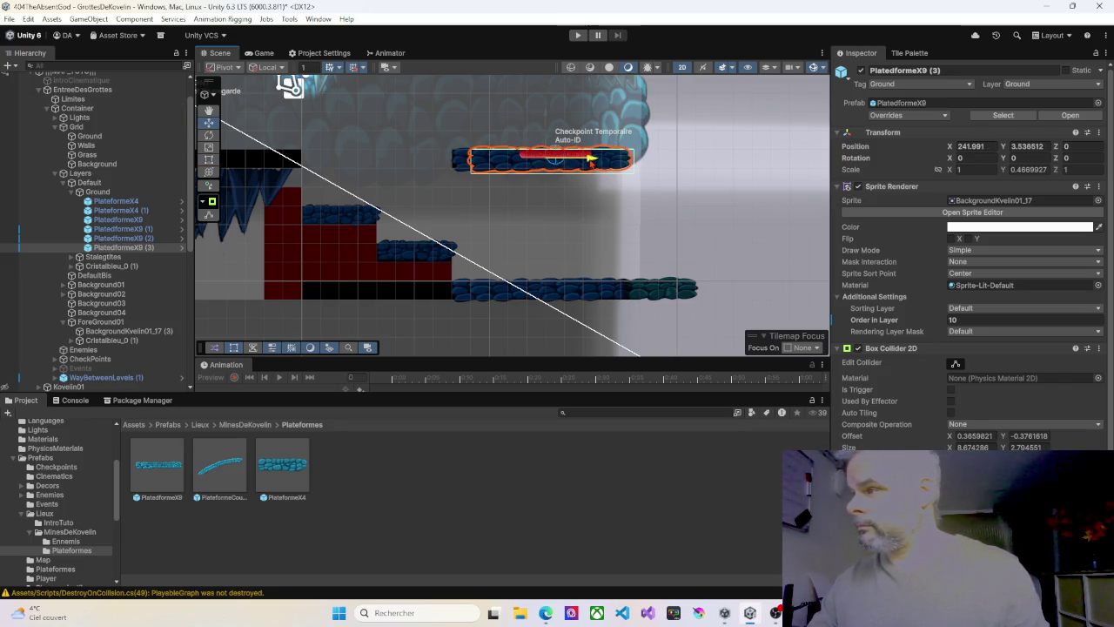
Nudge PlatedformeX9 (2) slightly left and set its Order in Layer to 5
{"action": "left_click", "coordinate": [457, 166]}
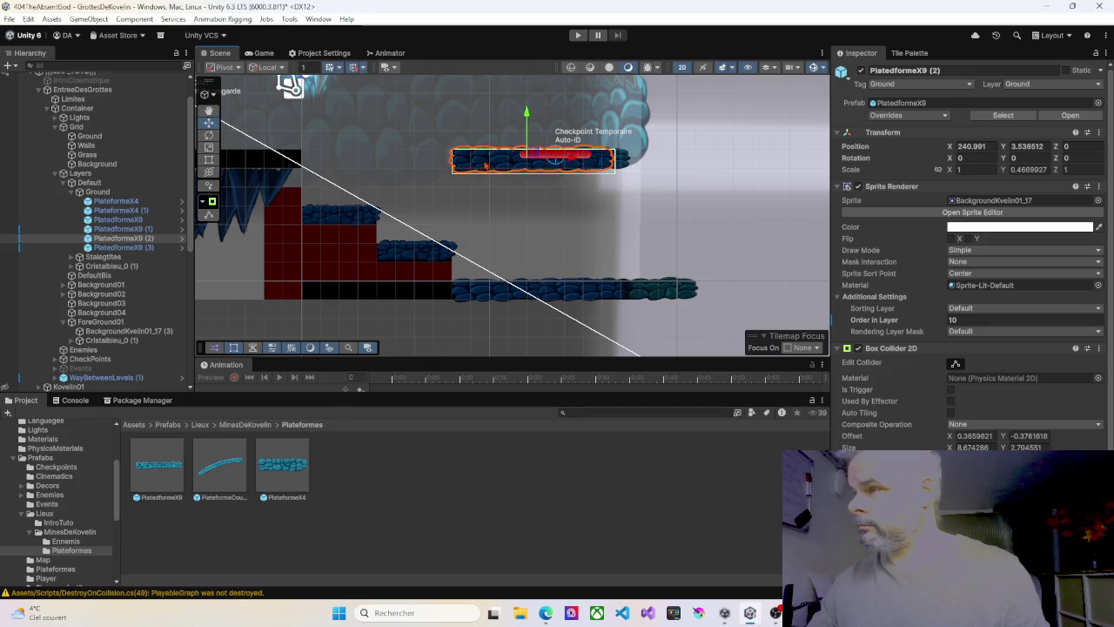
{"action": "left_click", "coordinate": [209, 160]}
{"action": "left_click_drag", "start_coordinate": [478, 160], "coordinate": [475, 160]}
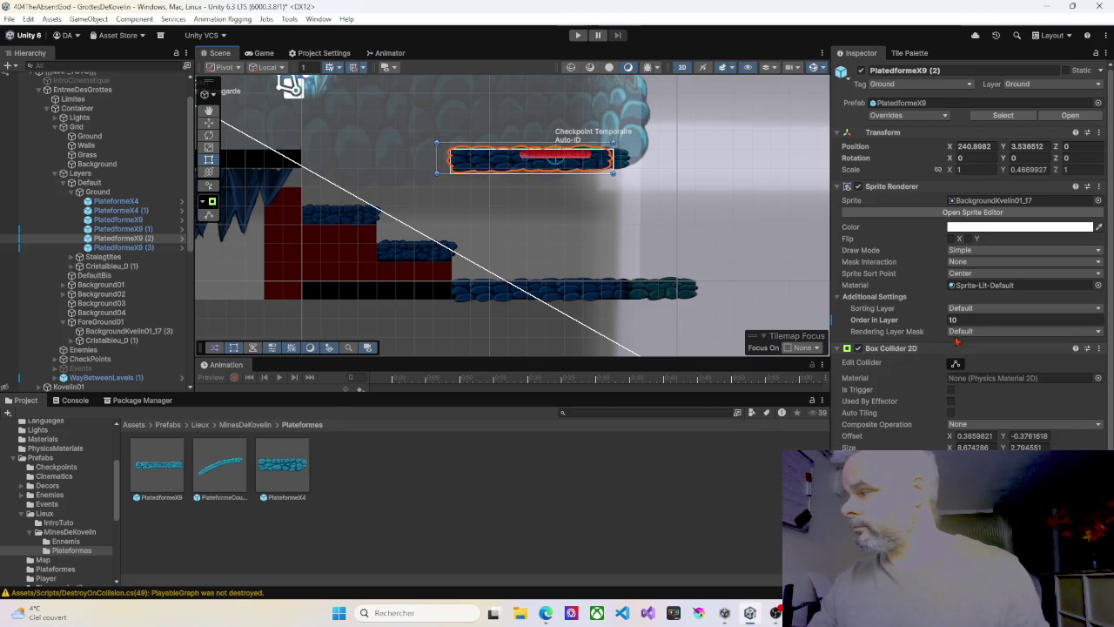
{"action": "type", "text": "5"}
{"action": "left_click_drag", "start_coordinate": [365, 179], "coordinate": [552, 195]}
Duplicate the lower floor PlatedformeX9 platform
{"action": "left_click", "coordinate": [208, 123]}
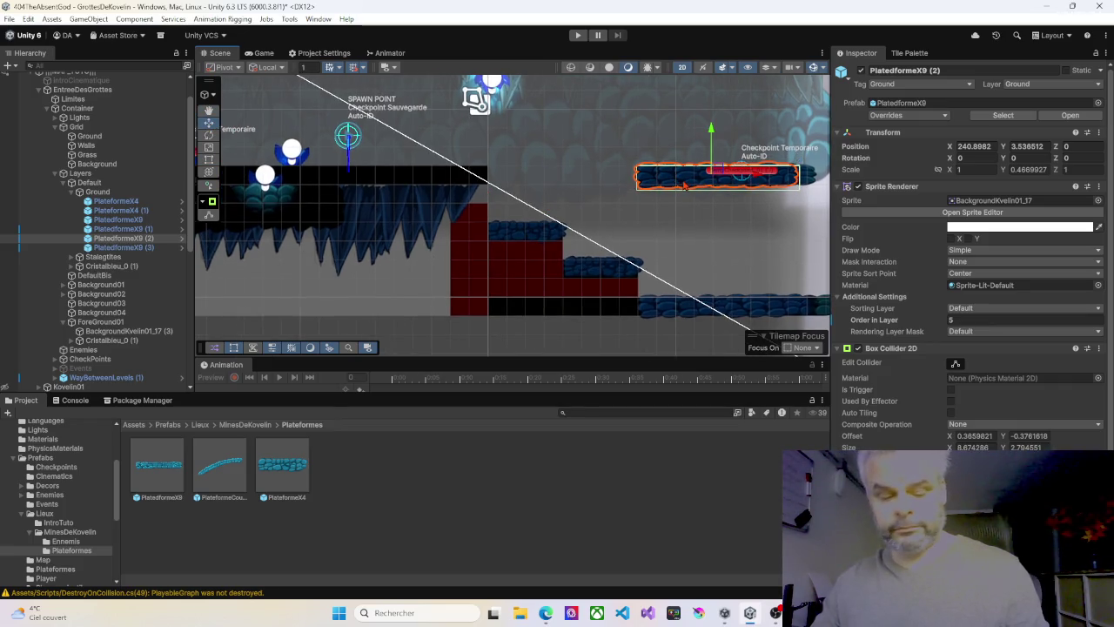
{"action": "left_click", "coordinate": [697, 313]}
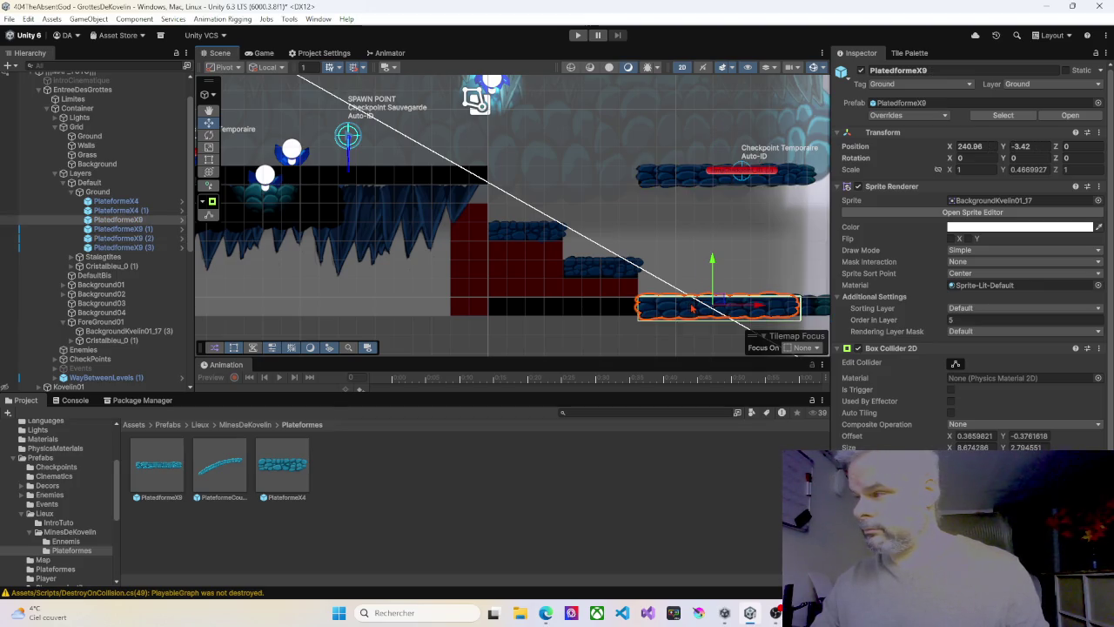
{"action": "key", "text": "ctrl+d"}
Move the floor copy to the upper-left ledge and lay three more PlatedformeX9 copies leftward along it
{"action": "mouse_move", "coordinate": [718, 300]}
{"action": "left_mouse_down"}
{"action": "mouse_move", "coordinate": [531, 170]}
{"action": "mouse_move", "coordinate": [398, 168]}
{"action": "mouse_move", "coordinate": [431, 169]}
{"action": "left_mouse_up"}
{"action": "left_click_drag", "start_coordinate": [373, 199], "coordinate": [579, 217]}
{"action": "key", "text": "ctrl+d"}
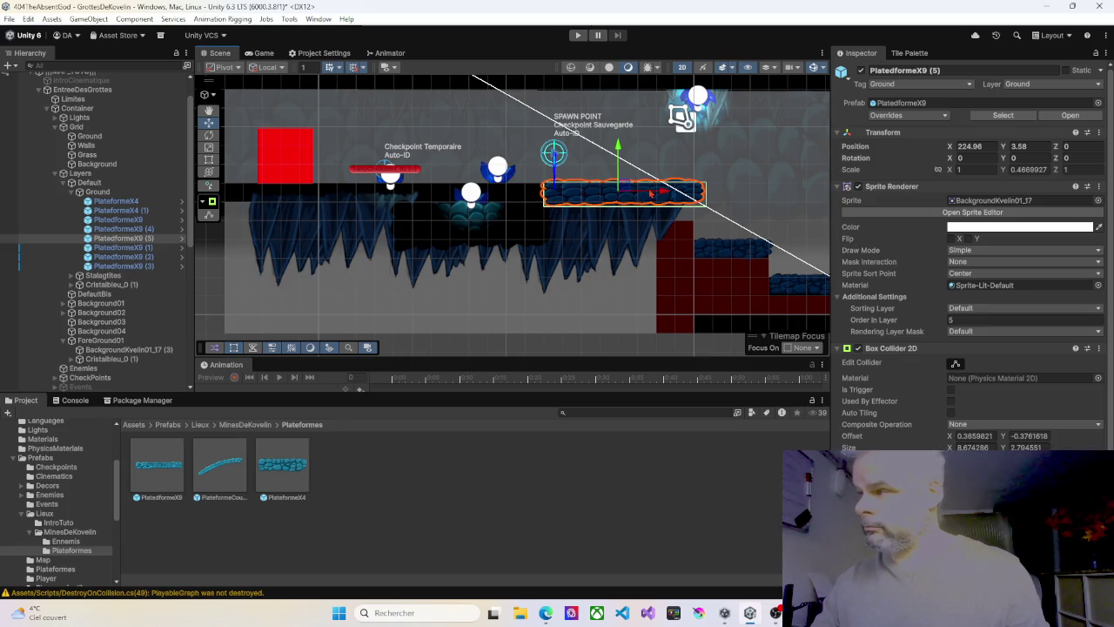
{"action": "left_click_drag", "start_coordinate": [667, 192], "coordinate": [523, 189]}
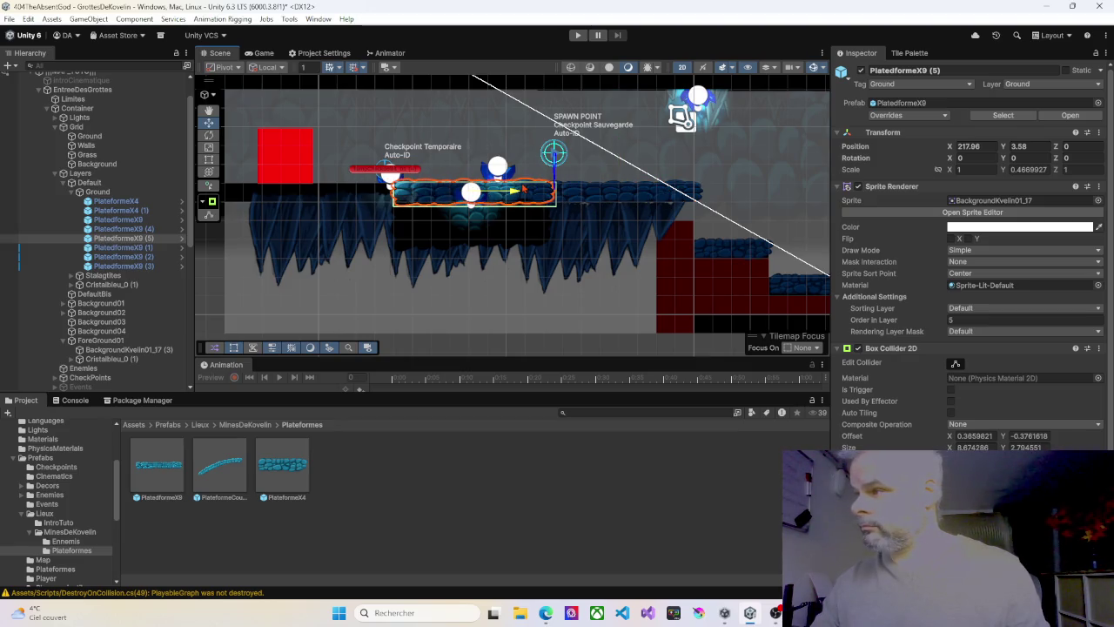
{"action": "left_click_drag", "start_coordinate": [429, 188], "coordinate": [527, 190]}
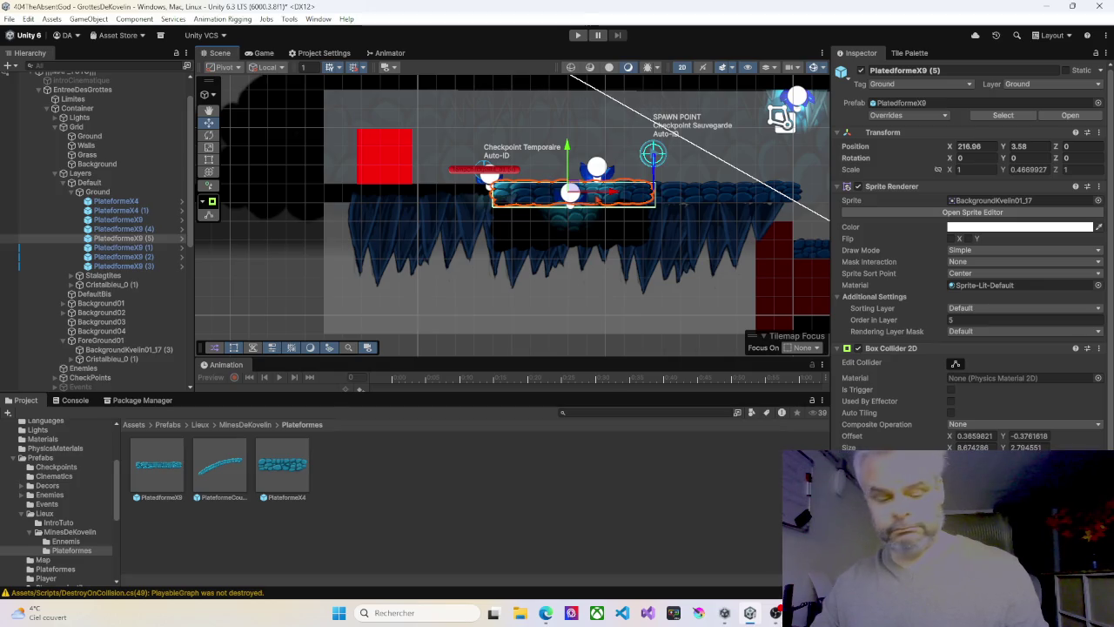
{"action": "key", "text": "ctrl+d"}
{"action": "mouse_move", "coordinate": [603, 194]}
{"action": "left_mouse_down"}
{"action": "mouse_move", "coordinate": [446, 192]}
{"action": "mouse_move", "coordinate": [462, 192]}
{"action": "left_mouse_up"}
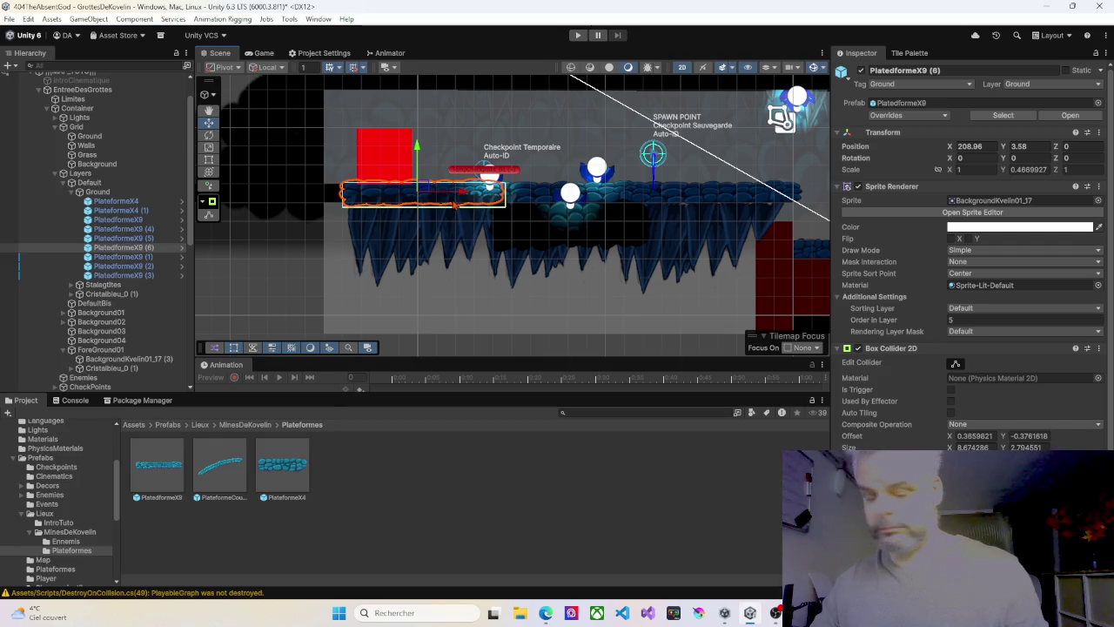
{"action": "key", "text": "ctrl+d"}
{"action": "left_click_drag", "start_coordinate": [464, 196], "coordinate": [342, 191]}
{"action": "left_click_drag", "start_coordinate": [465, 189], "coordinate": [342, 189]}
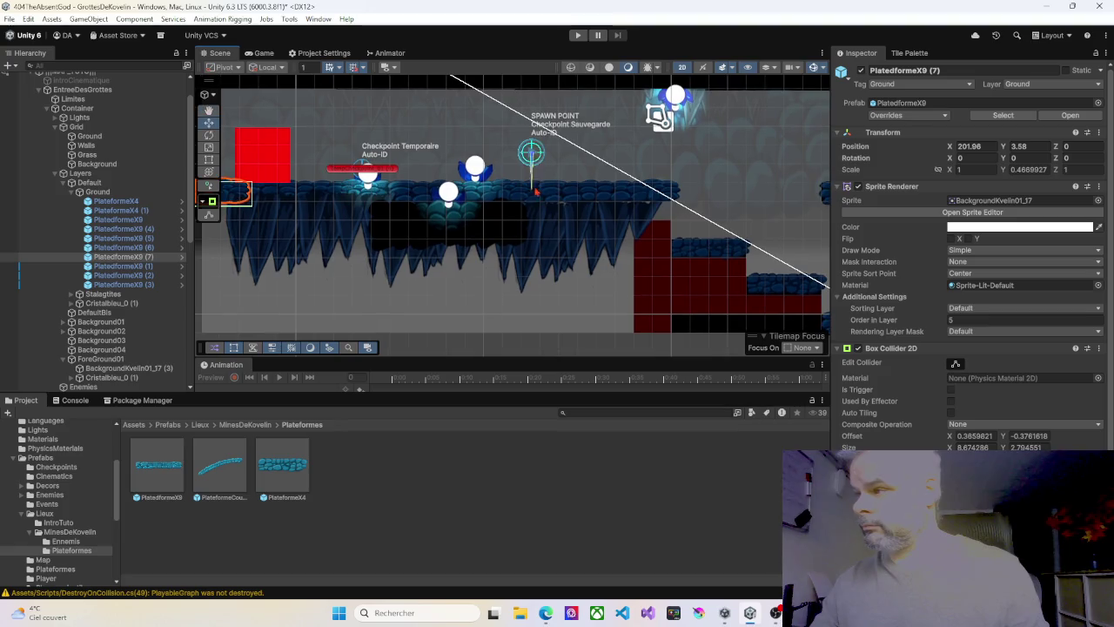
Set Order in Layer to 10 for the ledge platforms PlatedformeX9 (5) and (7)
{"action": "left_click", "coordinate": [607, 193]}
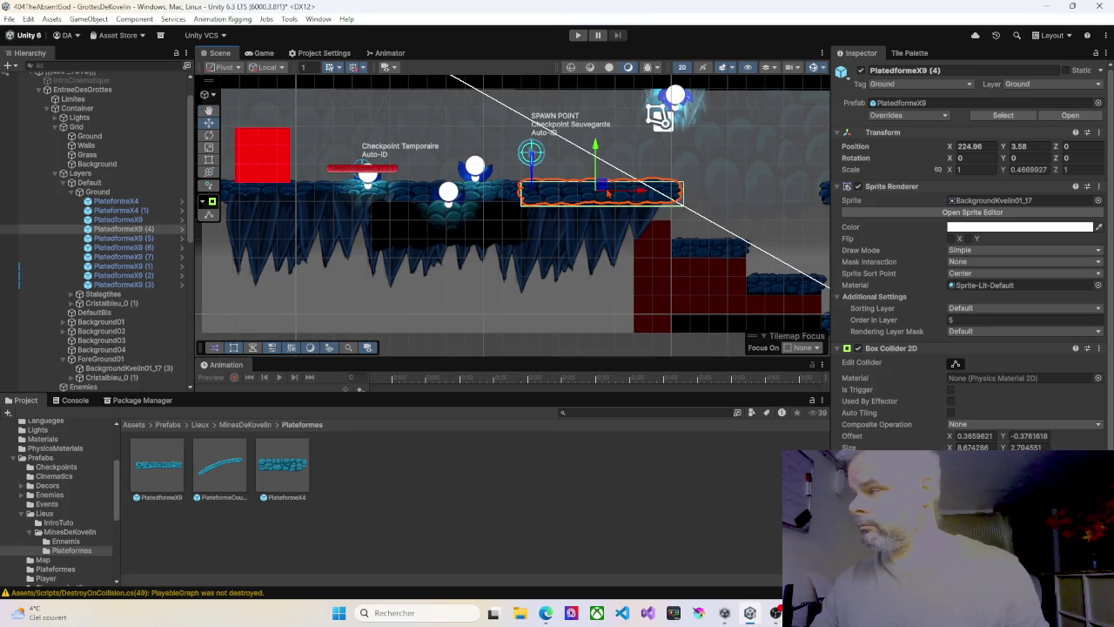
{"action": "left_click", "coordinate": [509, 195]}
{"action": "left_click", "coordinate": [955, 319]}
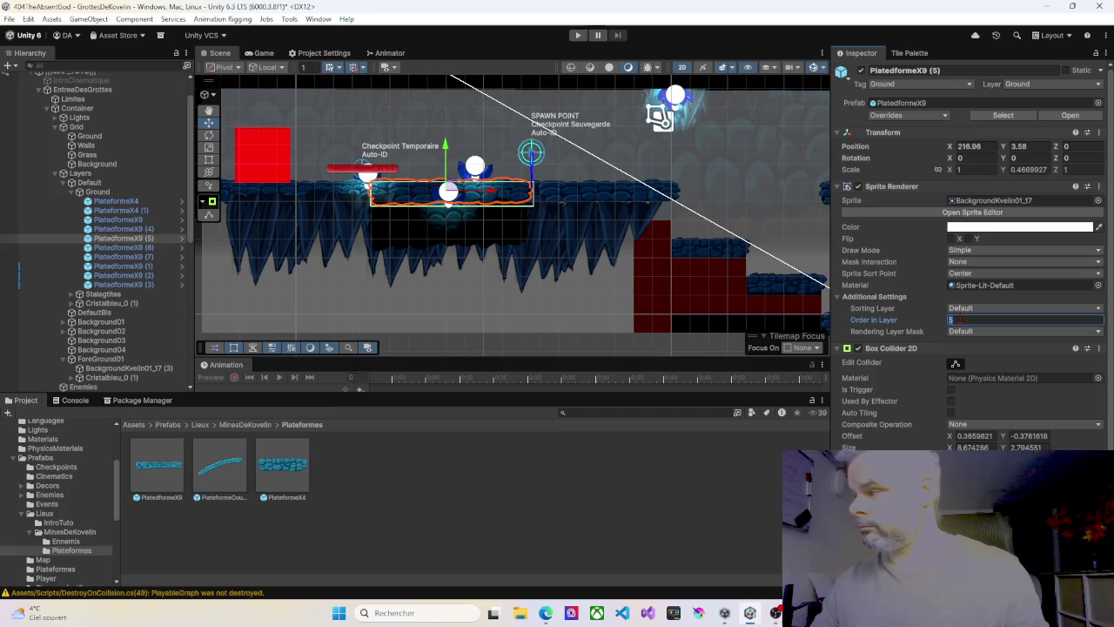
{"action": "type", "text": "10"}
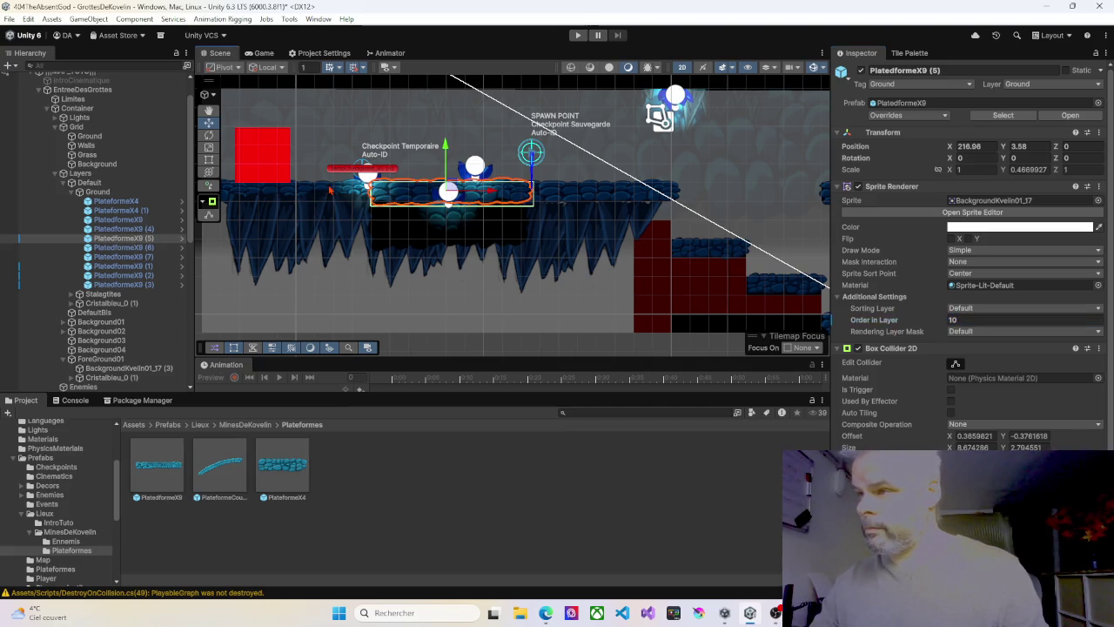
{"action": "left_click", "coordinate": [311, 200]}
{"action": "key", "text": "f"}
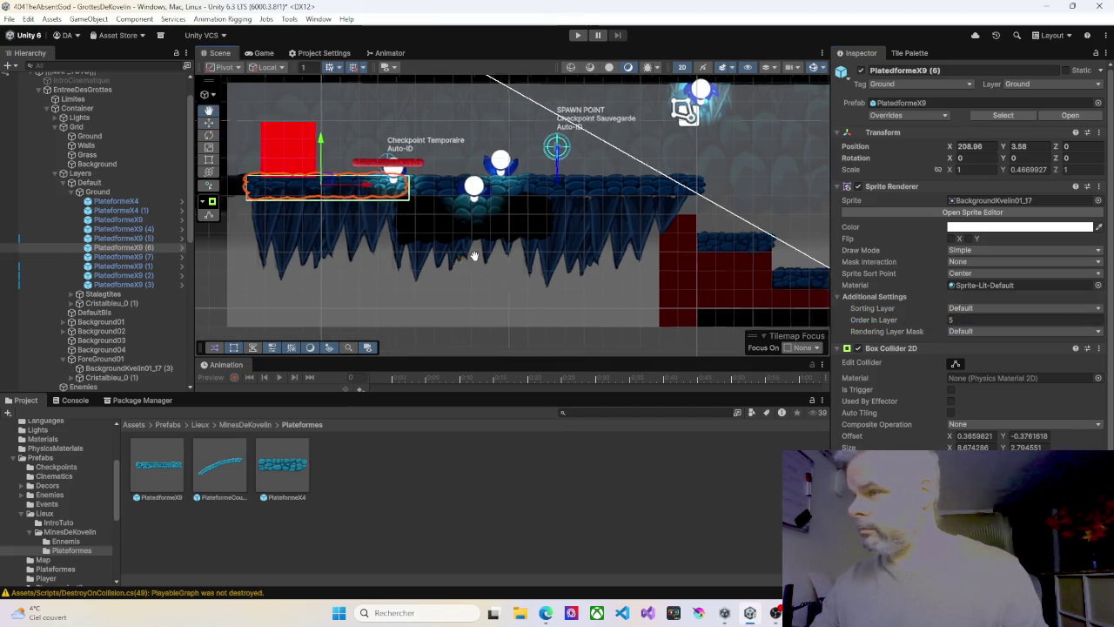
{"action": "left_click", "coordinate": [401, 206]}
{"action": "left_click", "coordinate": [955, 320]}
{"action": "type", "text": "10"}
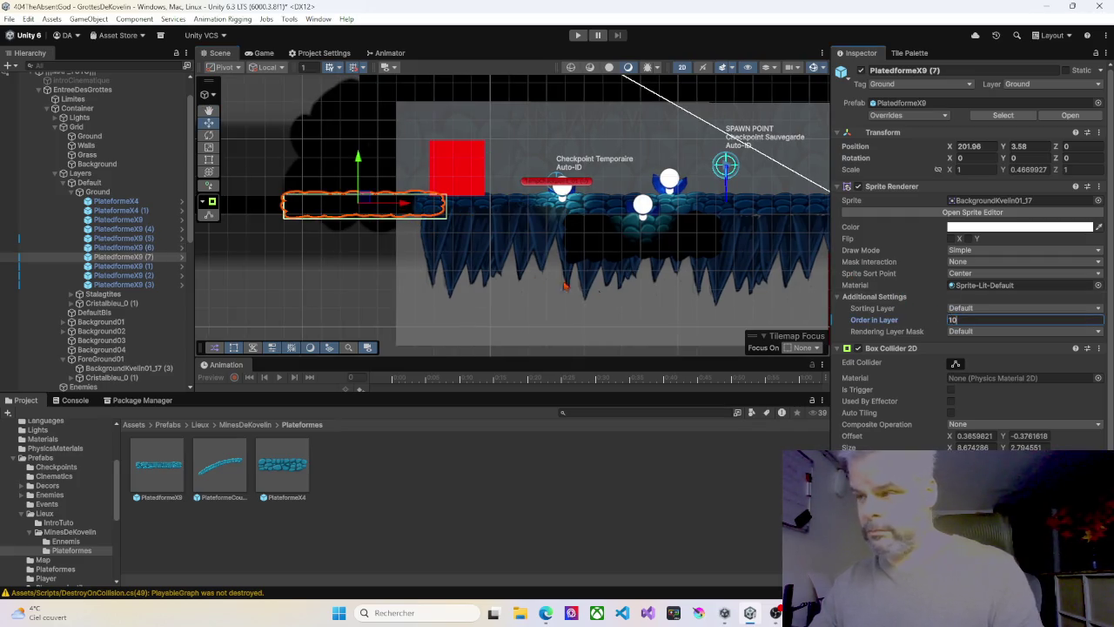
{"action": "left_click_drag", "start_coordinate": [594, 290], "coordinate": [433, 270]}
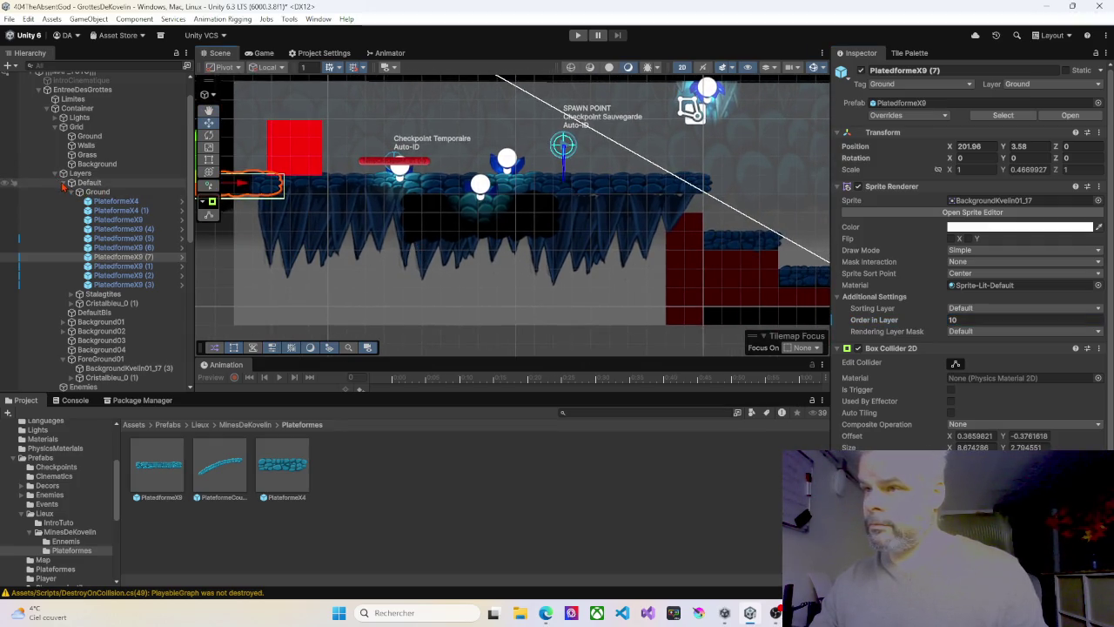
Collapse the Default layer and Ground groups in the Hierarchy
{"action": "left_click", "coordinate": [63, 184]}
{"action": "scroll", "coordinate": [516, 238], "scroll_direction": "down", "scroll_amount": 3}
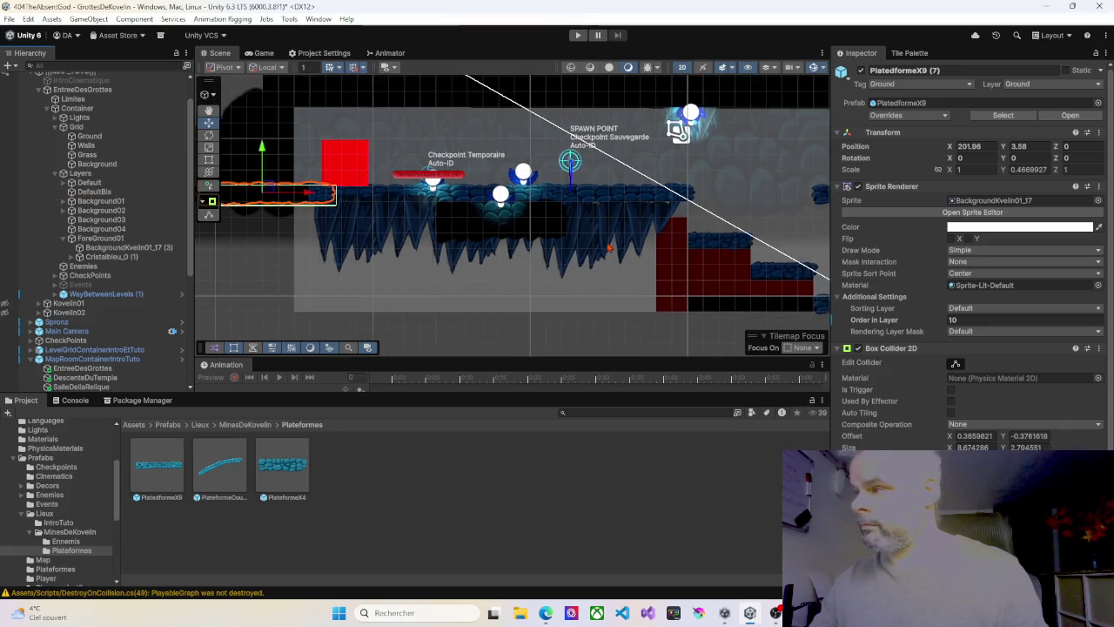
{"action": "left_click_drag", "start_coordinate": [517, 237], "coordinate": [522, 242]}
{"action": "left_click", "coordinate": [522, 242]}
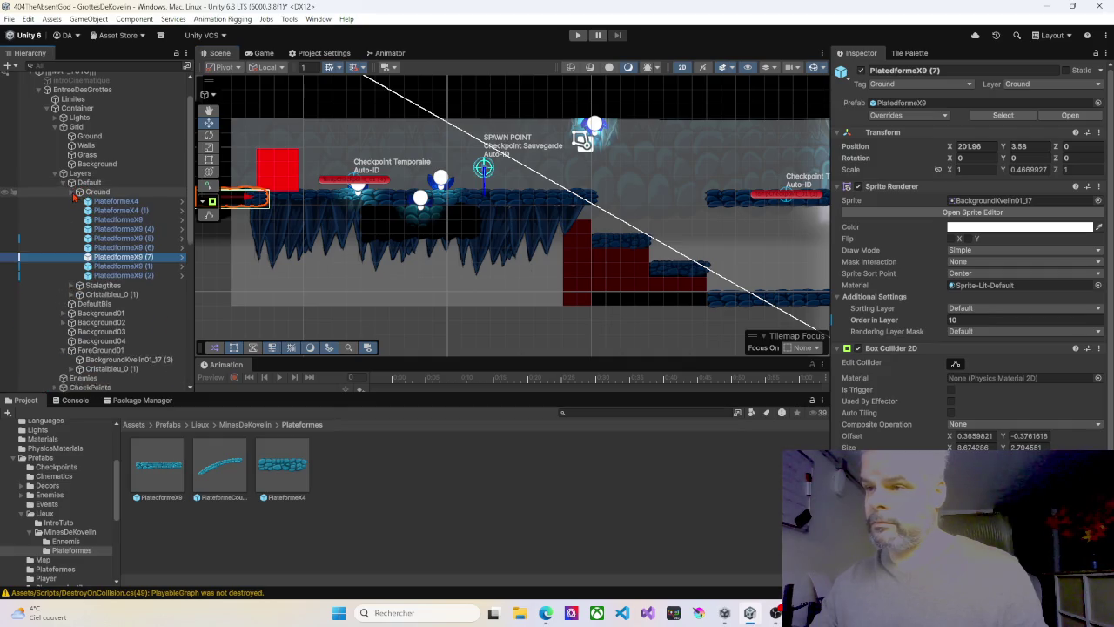
{"action": "left_click", "coordinate": [74, 192]}
Create an empty child under Default and name it Walls
{"action": "right_click", "coordinate": [87, 185]}
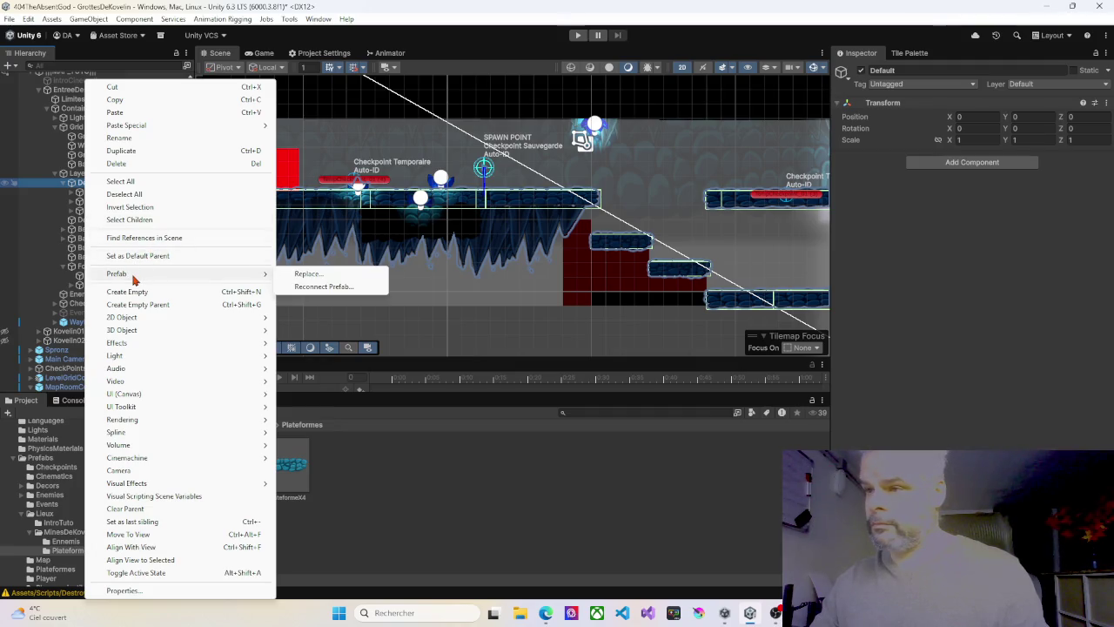
{"action": "left_click", "coordinate": [127, 292]}
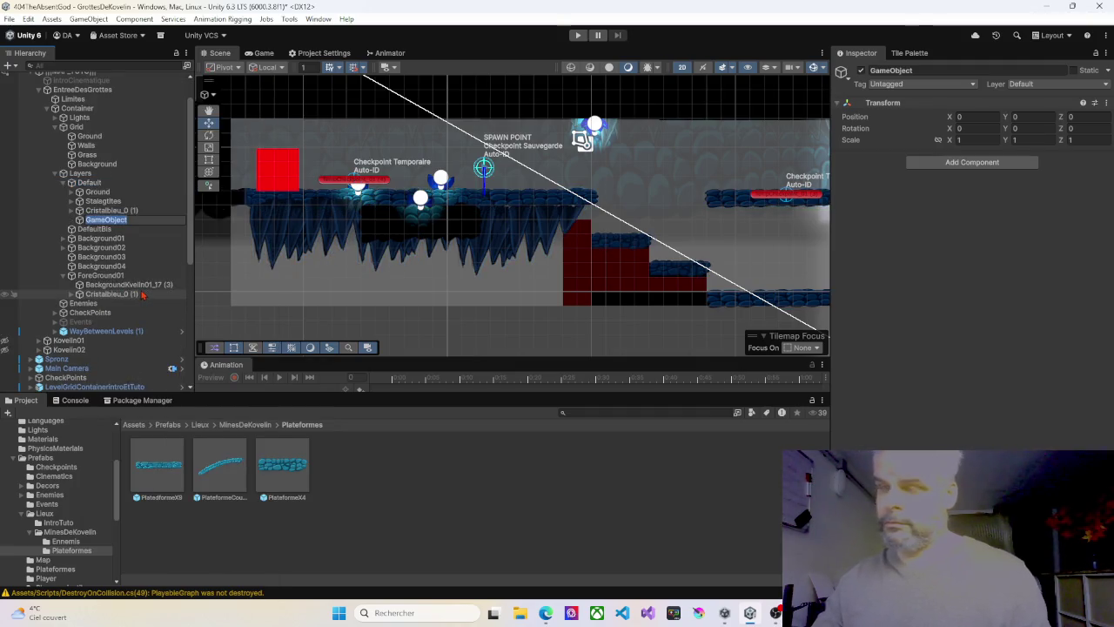
{"action": "type", "text": "Wall"}
{"action": "key", "text": "Return"}
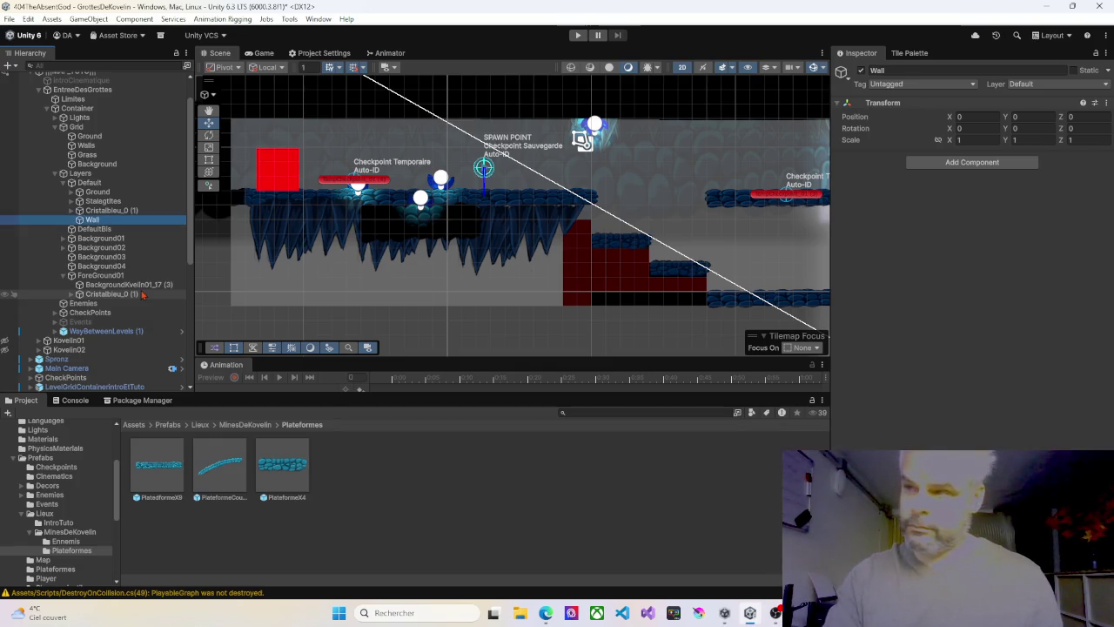
{"action": "key", "text": "F2"}
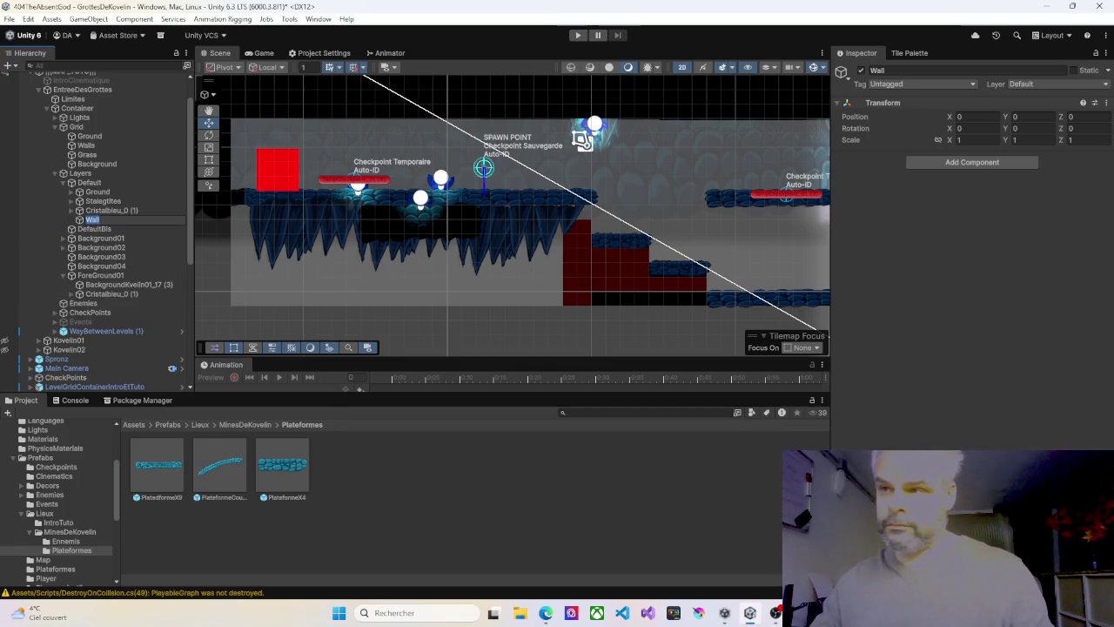
{"action": "type", "text": "s"}
{"action": "key", "text": "Return"}
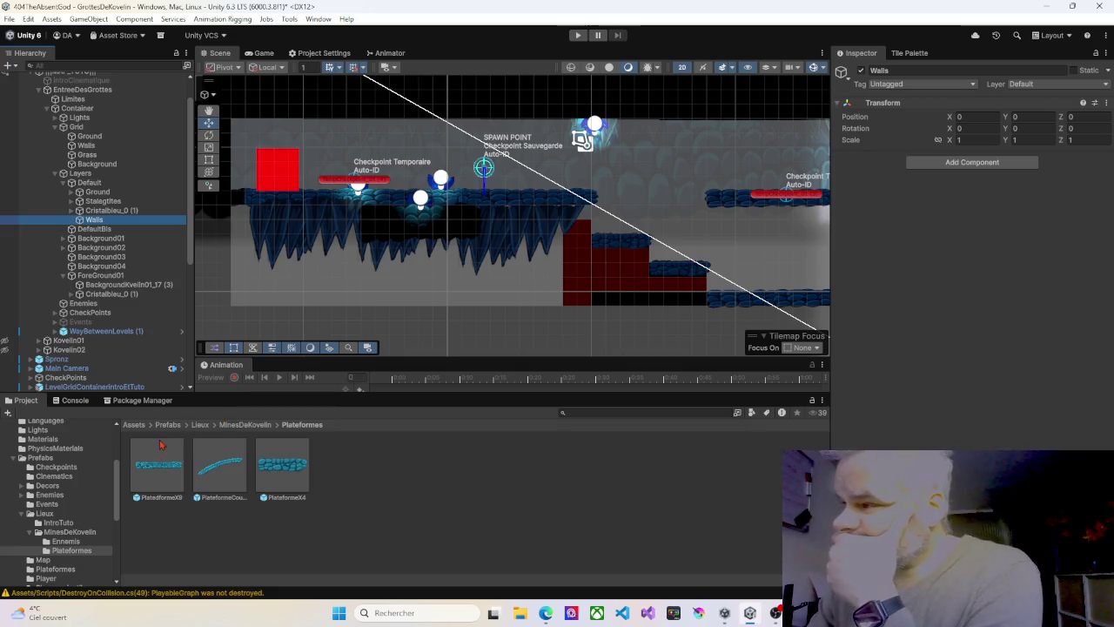
Expand the Imports folder in the Project window
{"action": "mouse_move", "coordinate": [510, 316]}
{"action": "left_mouse_down"}
{"action": "mouse_move", "coordinate": [372, 314]}
{"action": "mouse_move", "coordinate": [491, 321]}
{"action": "left_mouse_up"}
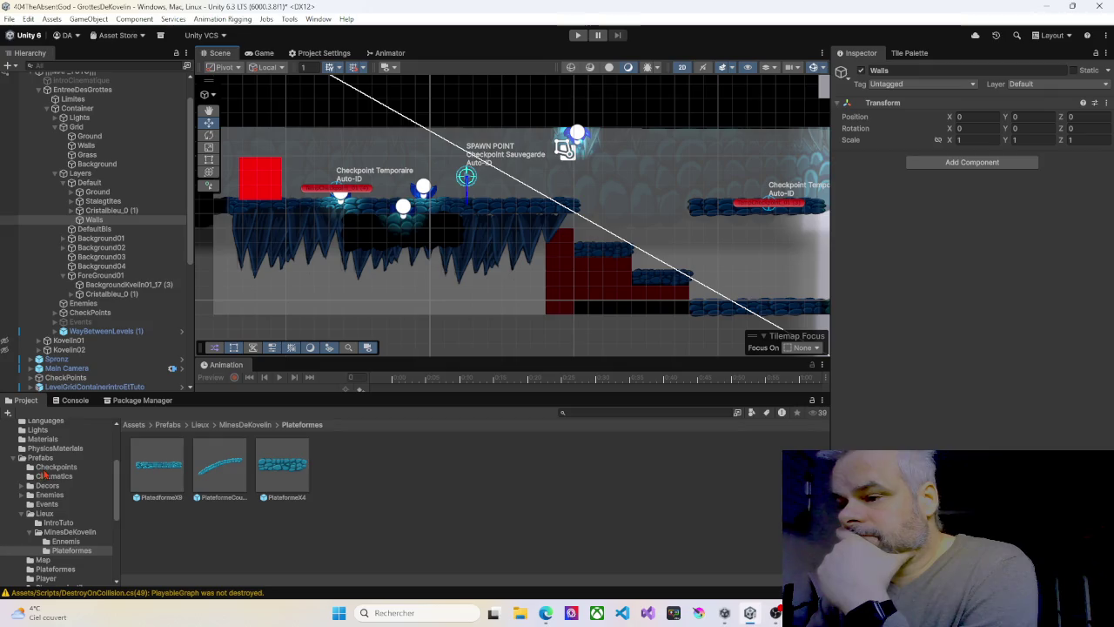
{"action": "scroll", "coordinate": [43, 504], "scroll_direction": "up", "scroll_amount": 5}
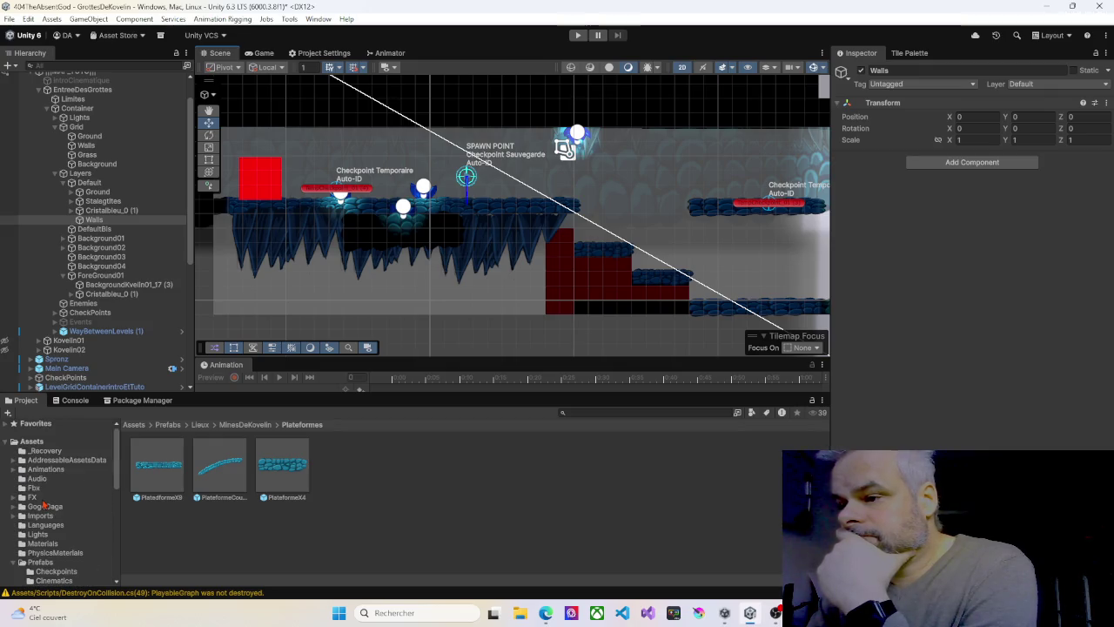
{"action": "left_click", "coordinate": [15, 516]}
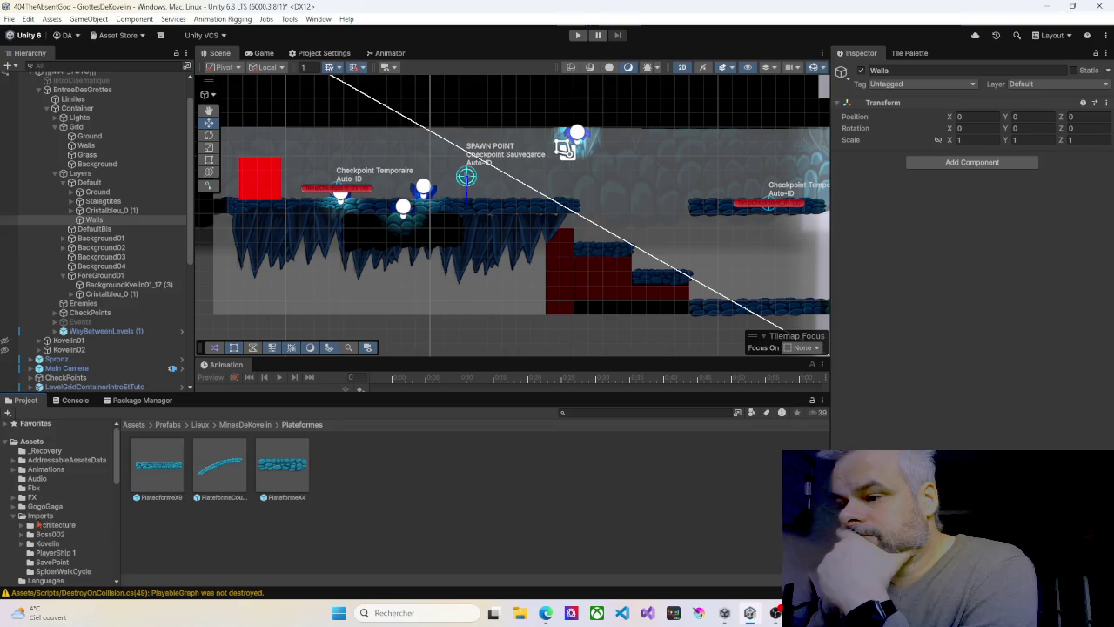
Add the BackgroundKvelin01_6 rock sprite from the Kovelin folder into Walls
{"action": "left_click", "coordinate": [46, 544]}
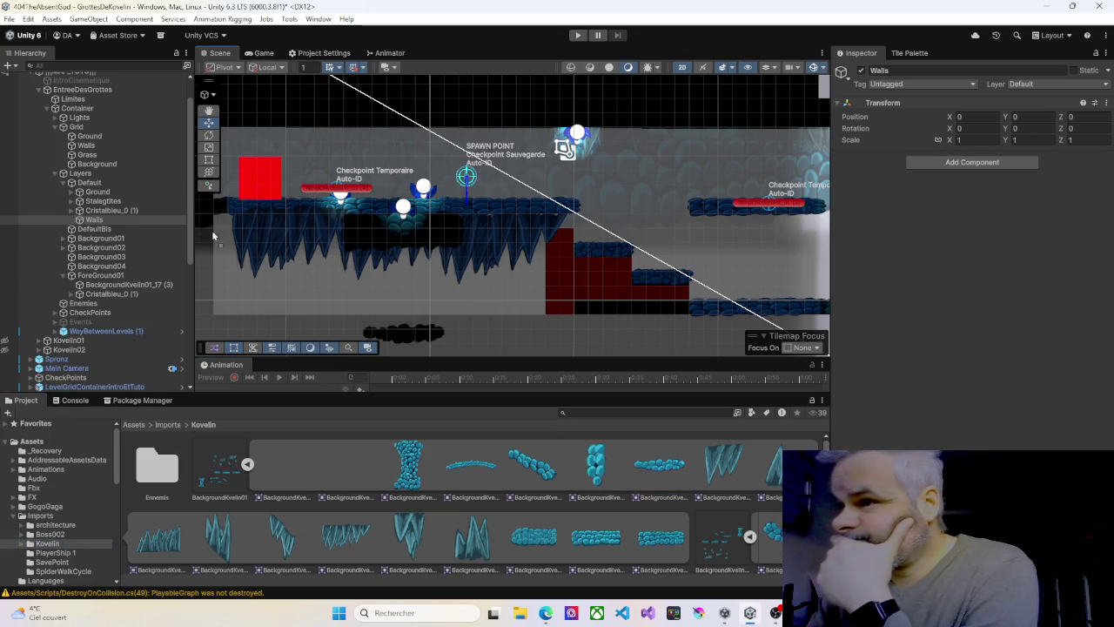
{"action": "left_click", "coordinate": [94, 219]}
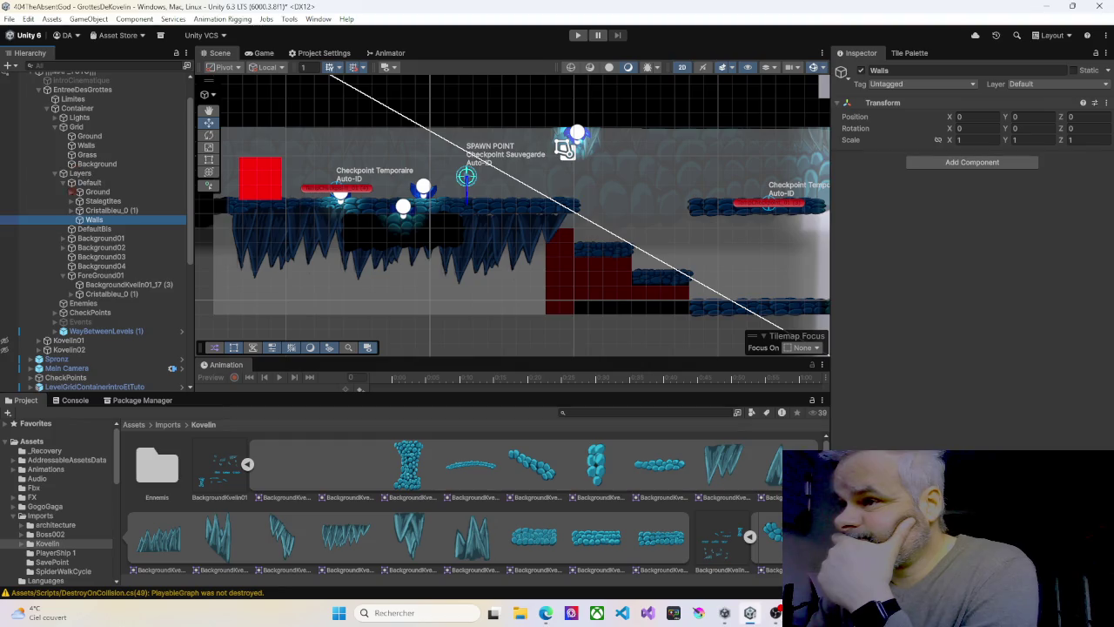
{"action": "left_click_drag", "start_coordinate": [94, 220], "coordinate": [95, 220]}
{"action": "left_click", "coordinate": [124, 231]}
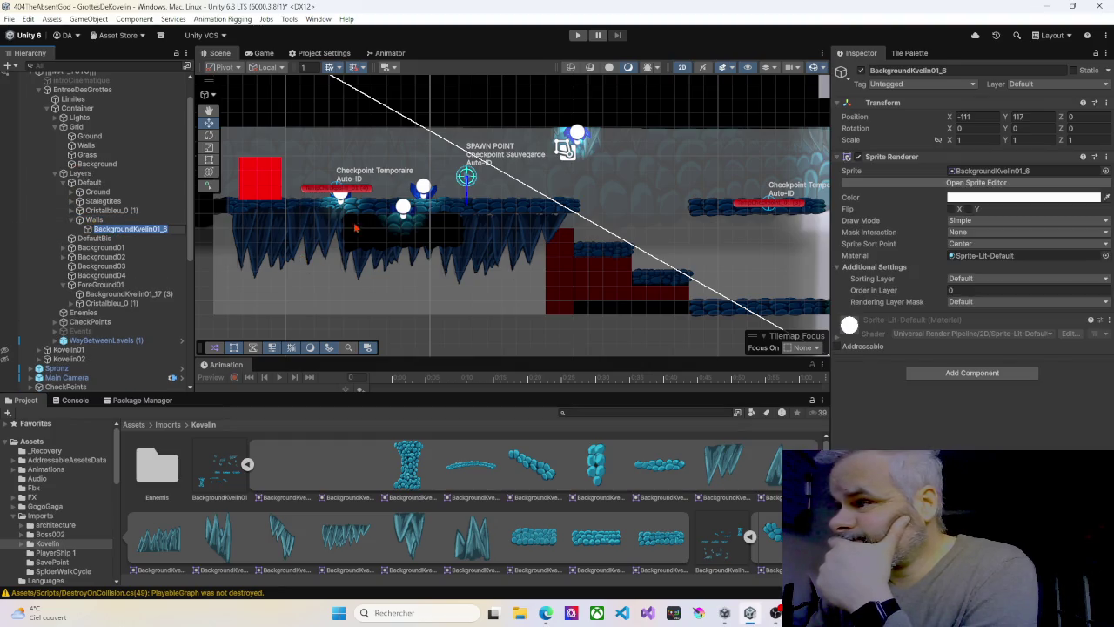
Move the rock sprite to the view and raise it toward the cave ceiling
{"action": "right_click", "coordinate": [505, 188]}
{"action": "left_click", "coordinate": [531, 262]}
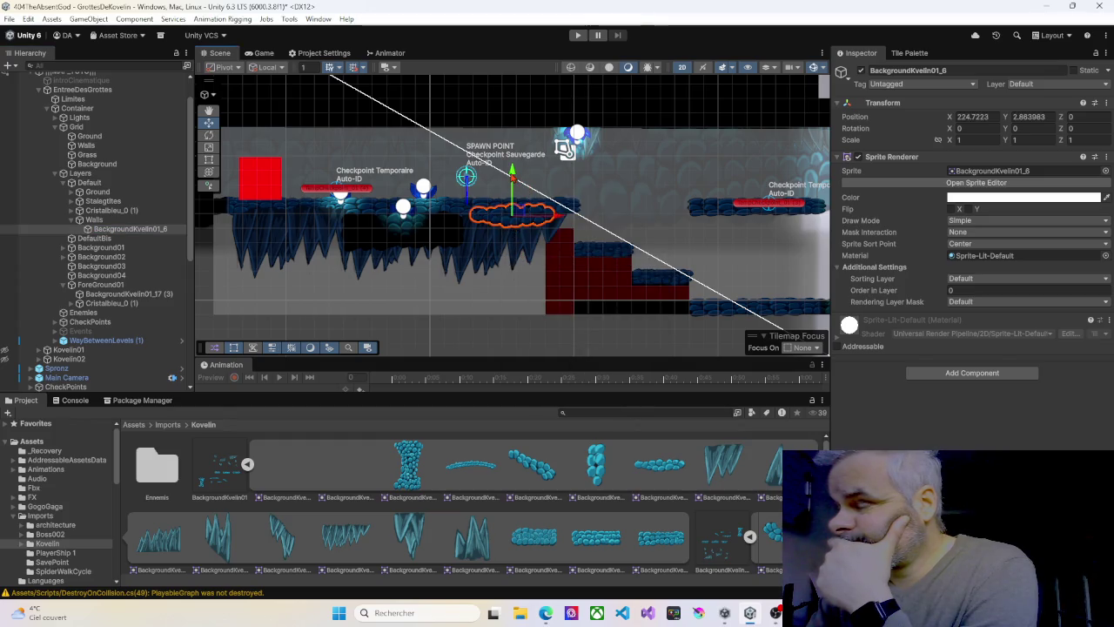
{"action": "left_click_drag", "start_coordinate": [514, 175], "coordinate": [518, 94]}
{"action": "scroll", "coordinate": [509, 163], "scroll_direction": "up", "scroll_amount": 3}
{"action": "scroll", "coordinate": [508, 162], "scroll_direction": "up", "scroll_amount": 2}
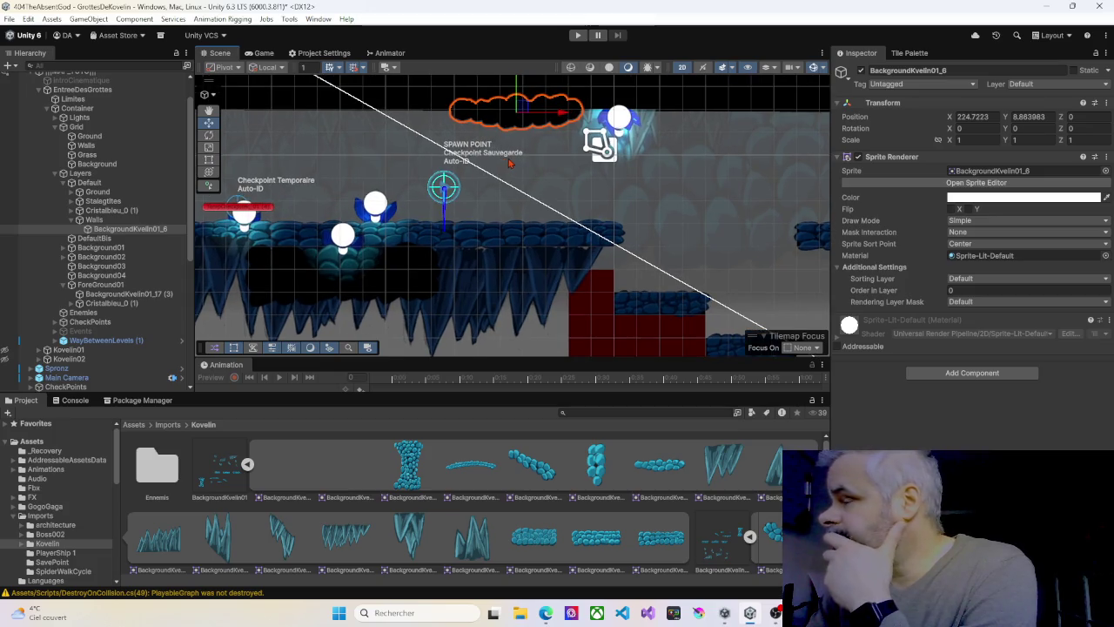
{"action": "scroll", "coordinate": [511, 160], "scroll_direction": "up", "scroll_amount": 1}
{"action": "scroll", "coordinate": [515, 154], "scroll_direction": "down", "scroll_amount": 2}
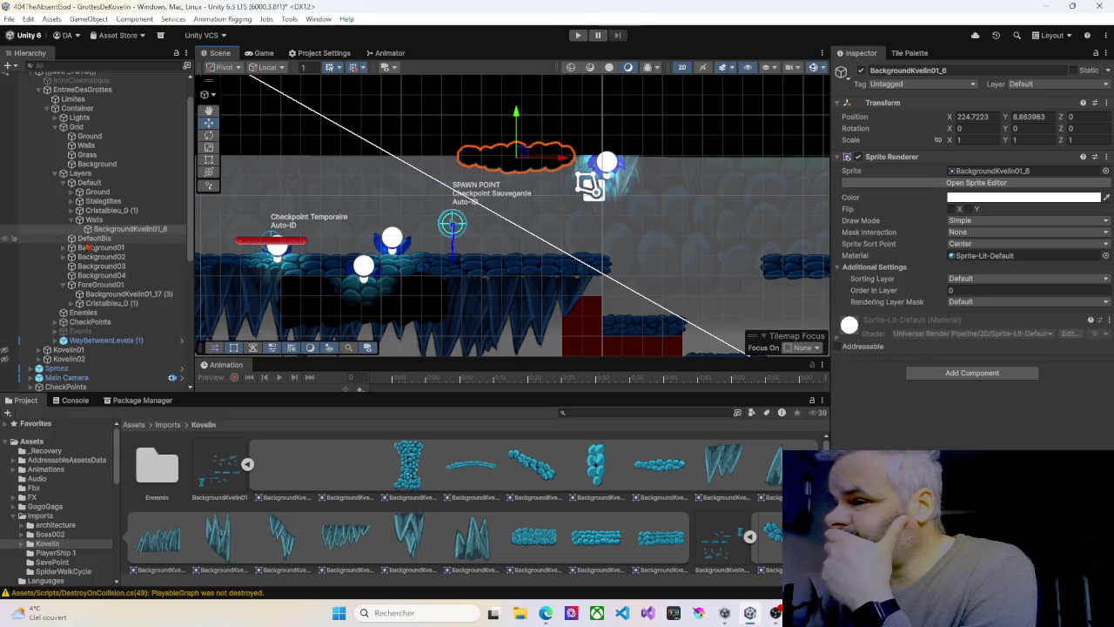
Raise both top points of Freeform LightDefault's shape to a level edge, then reselect the rock sprite
{"action": "left_click", "coordinate": [78, 119]}
{"action": "left_click", "coordinate": [53, 119]}
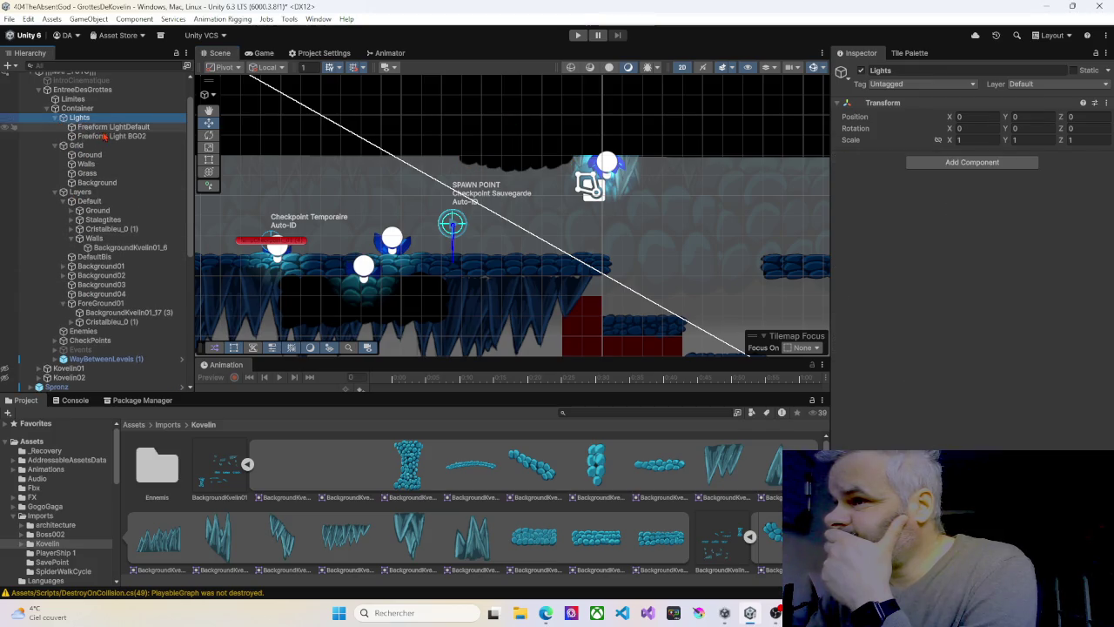
{"action": "left_click", "coordinate": [106, 128]}
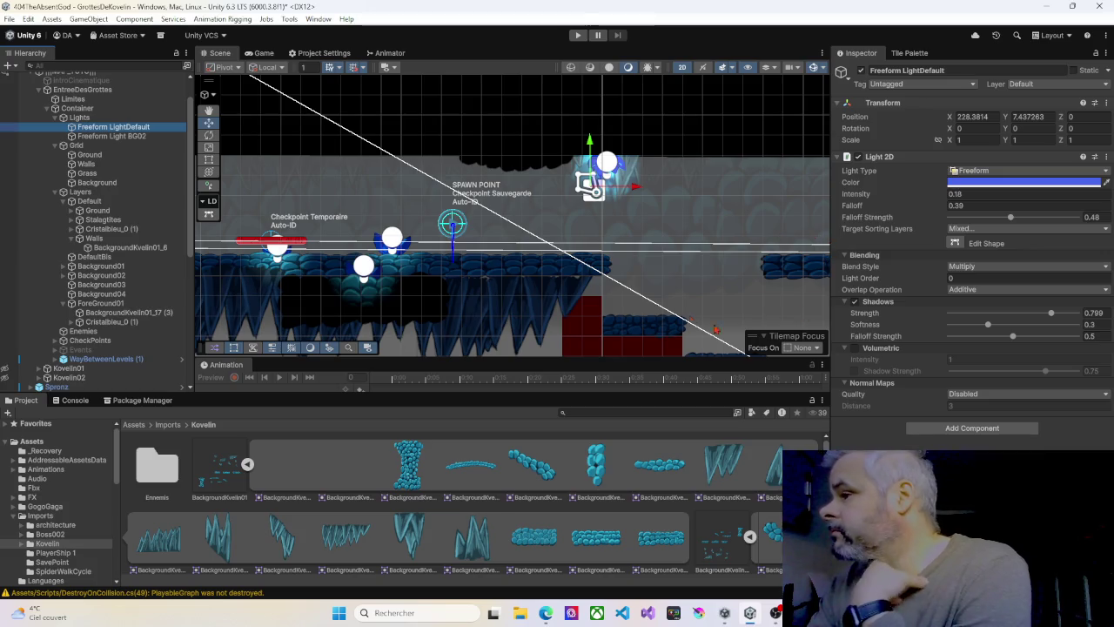
{"action": "scroll", "coordinate": [597, 288], "scroll_direction": "down", "scroll_amount": 3}
{"action": "scroll", "coordinate": [596, 287], "scroll_direction": "down", "scroll_amount": 2}
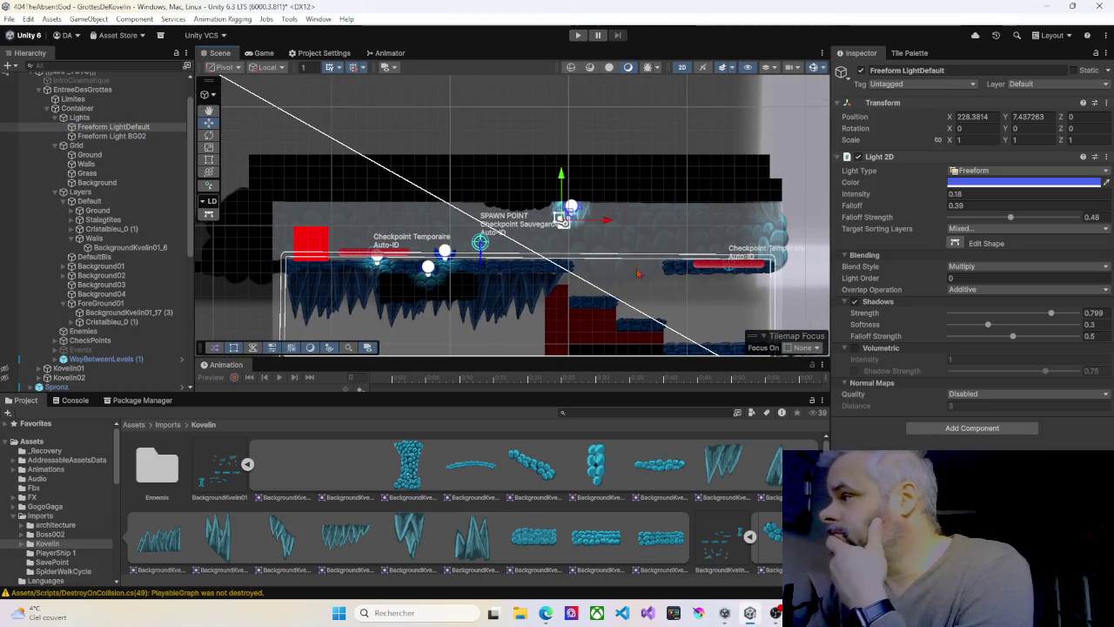
{"action": "left_click", "coordinate": [955, 243]}
{"action": "left_click_drag", "start_coordinate": [770, 258], "coordinate": [770, 202]}
{"action": "left_click_drag", "start_coordinate": [286, 256], "coordinate": [285, 202]}
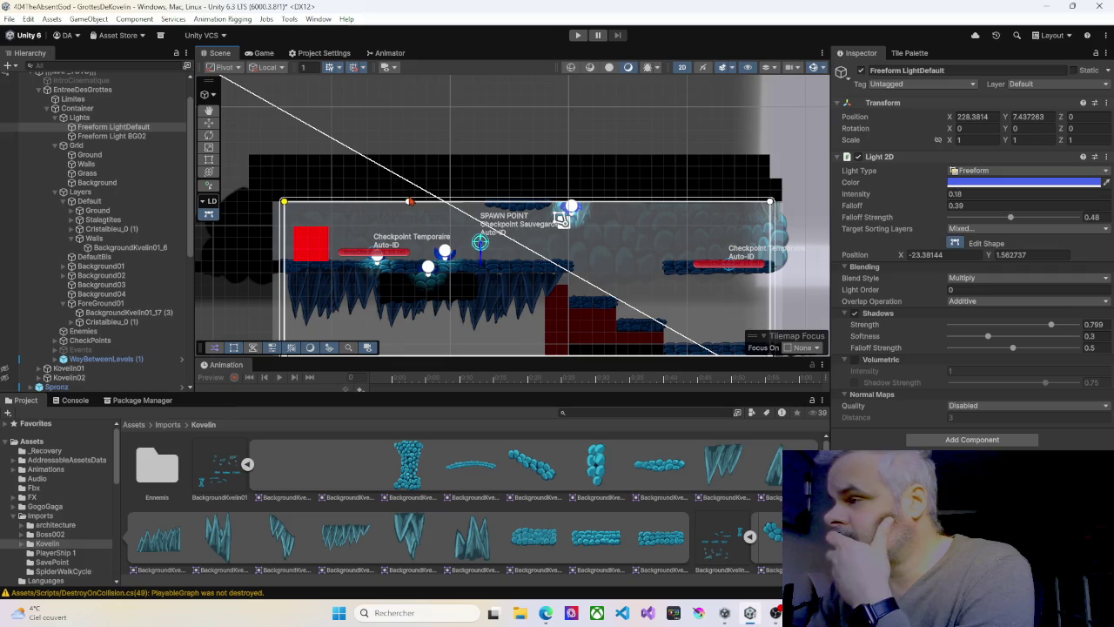
{"action": "left_click", "coordinate": [79, 118]}
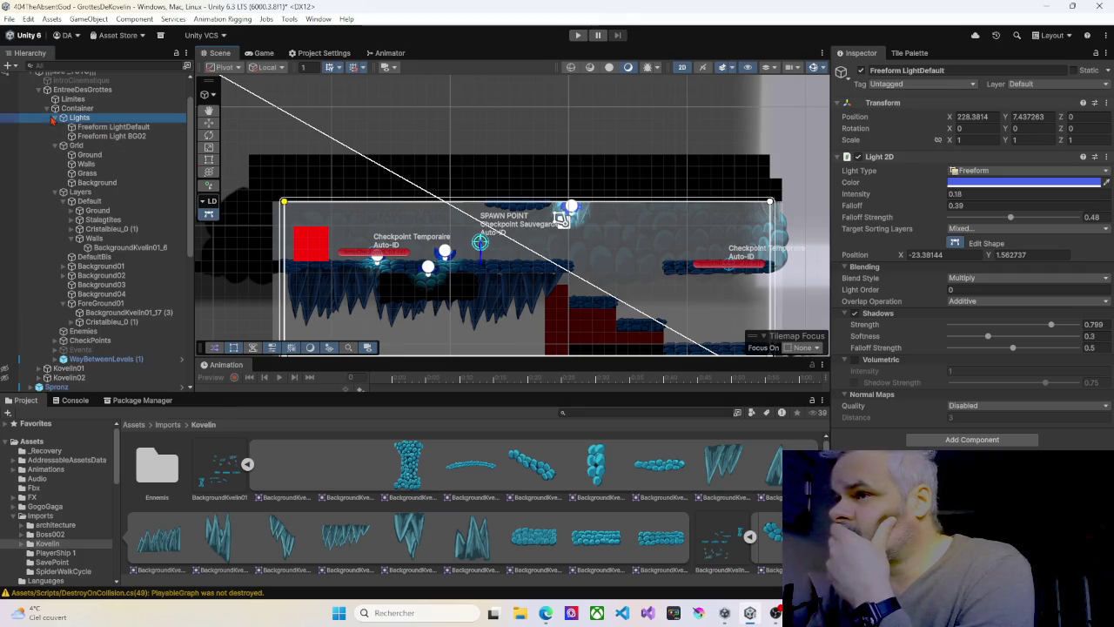
{"action": "left_click", "coordinate": [515, 213]}
Rotate the BackgroundKvelin01_6 rock upside down to about 180°
{"action": "key", "text": "f"}
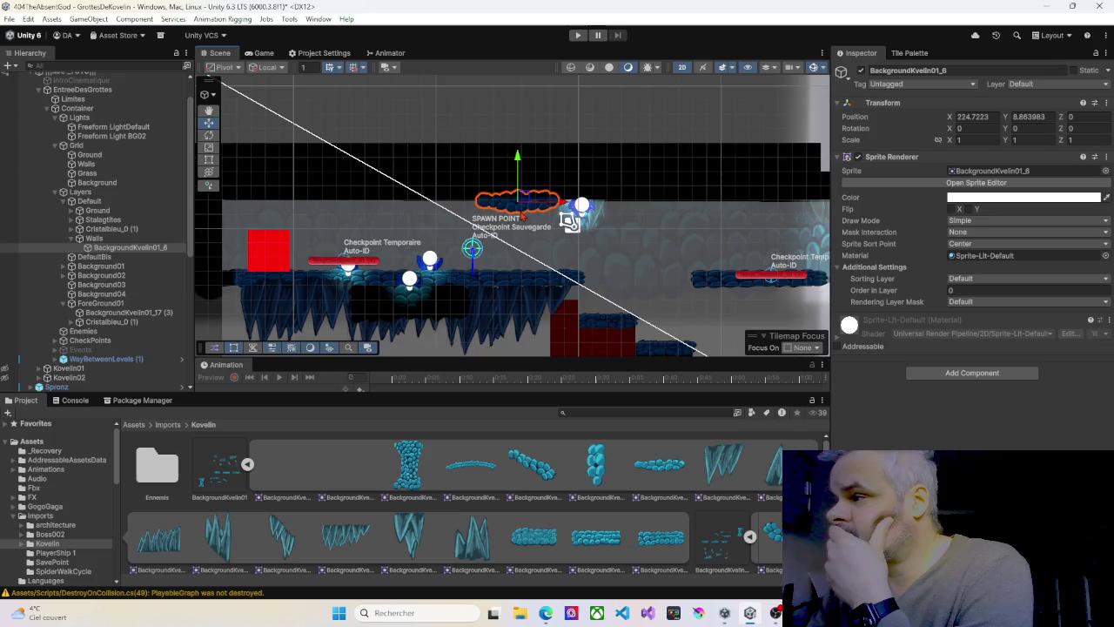
{"action": "scroll", "coordinate": [521, 216], "scroll_direction": "up", "scroll_amount": 3}
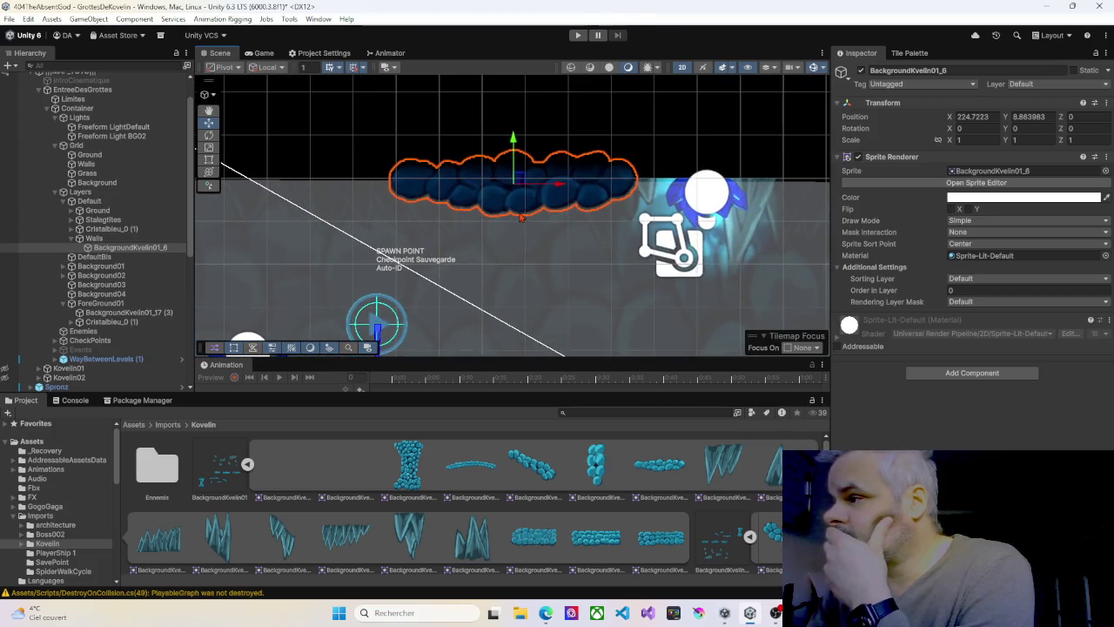
{"action": "left_click", "coordinate": [209, 160]}
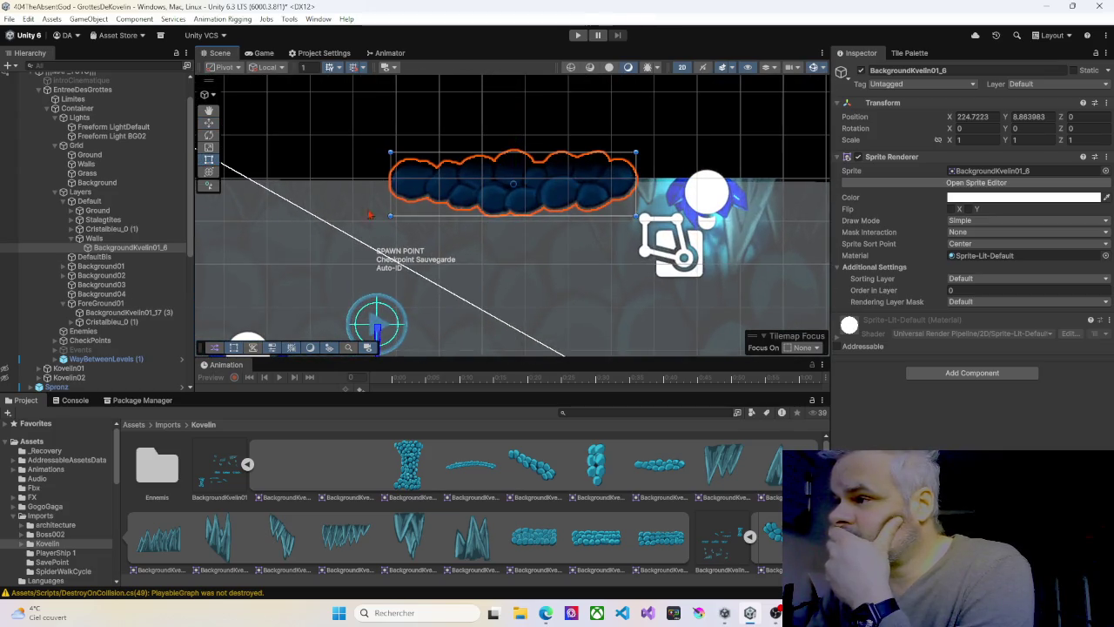
{"action": "mouse_move", "coordinate": [387, 228]}
{"action": "left_mouse_down"}
{"action": "mouse_move", "coordinate": [432, 252]}
{"action": "mouse_move", "coordinate": [627, 174]}
{"action": "mouse_move", "coordinate": [638, 156]}
{"action": "left_mouse_up"}
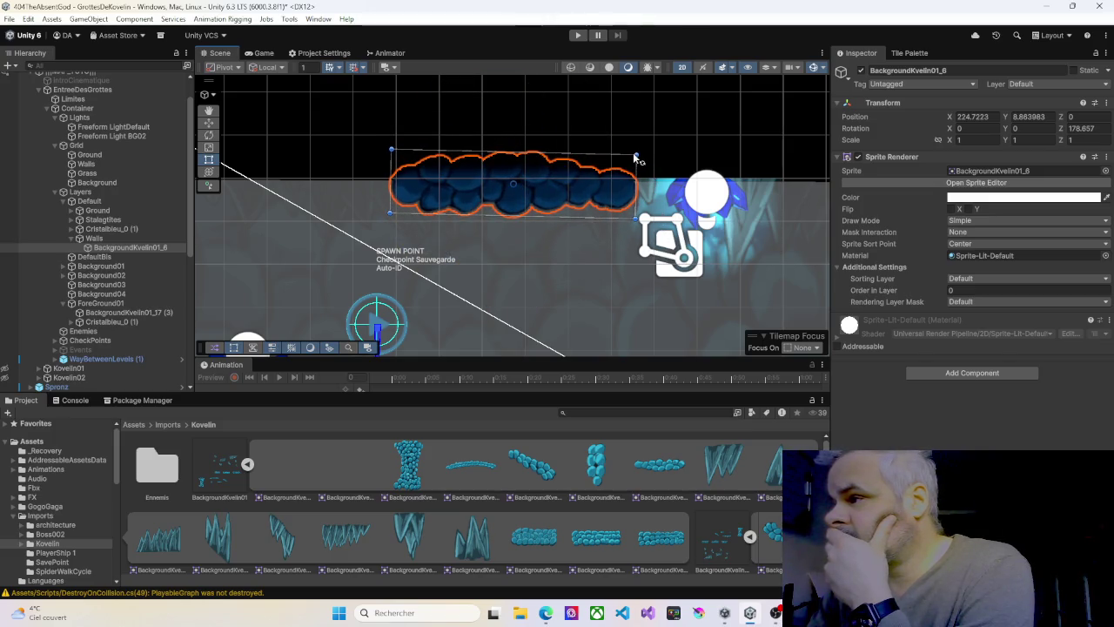
{"action": "left_click_drag", "start_coordinate": [636, 156], "coordinate": [638, 157]}
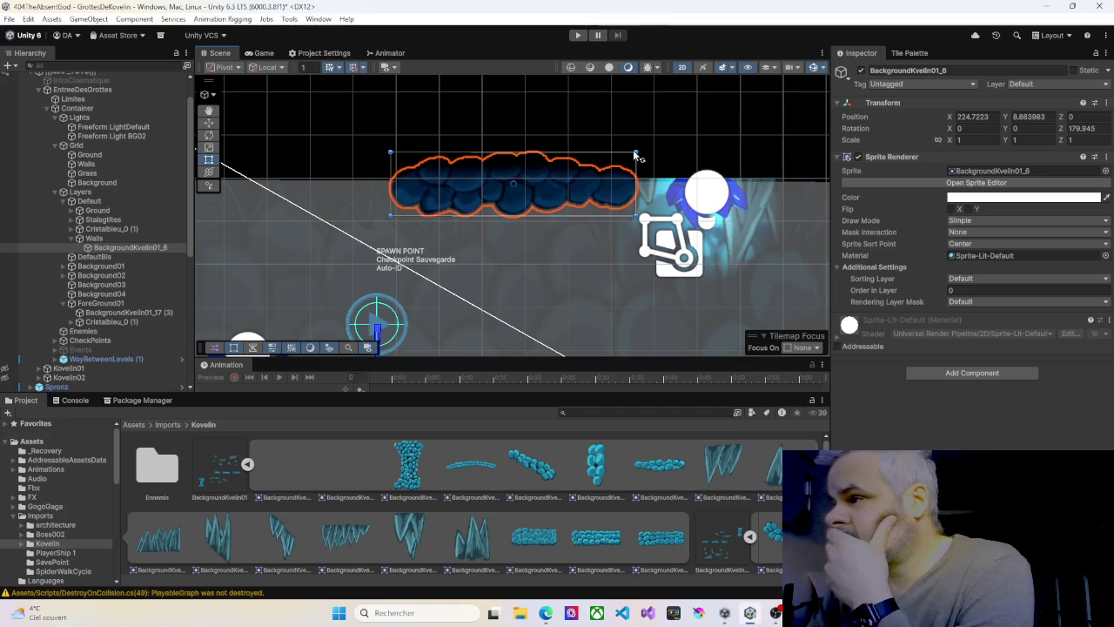
Move the rock up and right to X 244.43, Y 9.45 above the far checkpoint
{"action": "left_click", "coordinate": [583, 196]}
{"action": "left_click", "coordinate": [511, 184]}
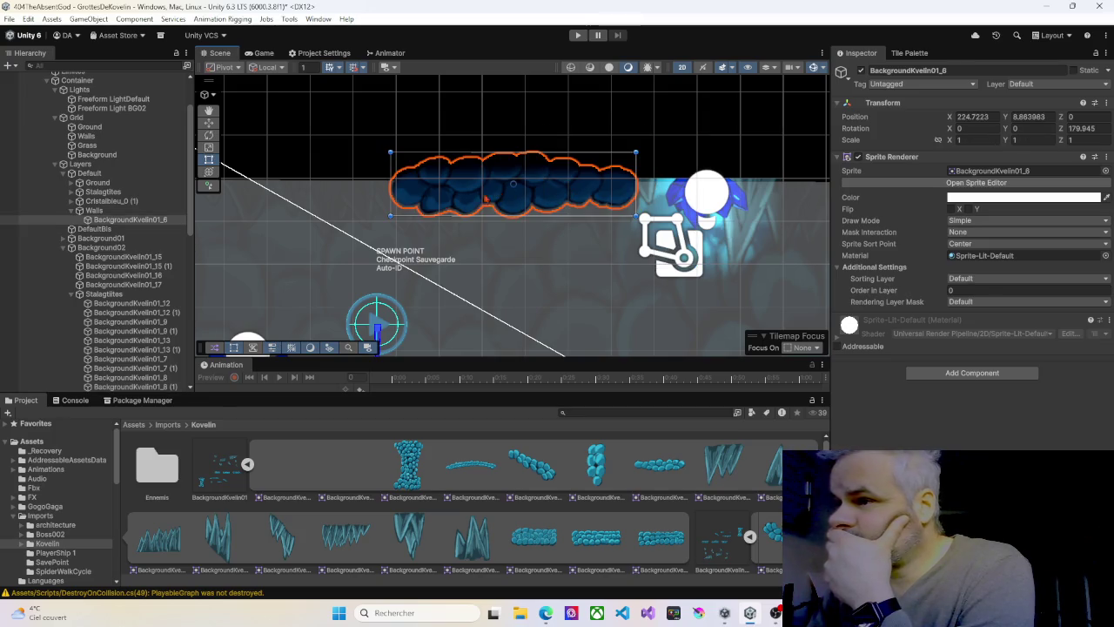
{"action": "left_click", "coordinate": [141, 221]}
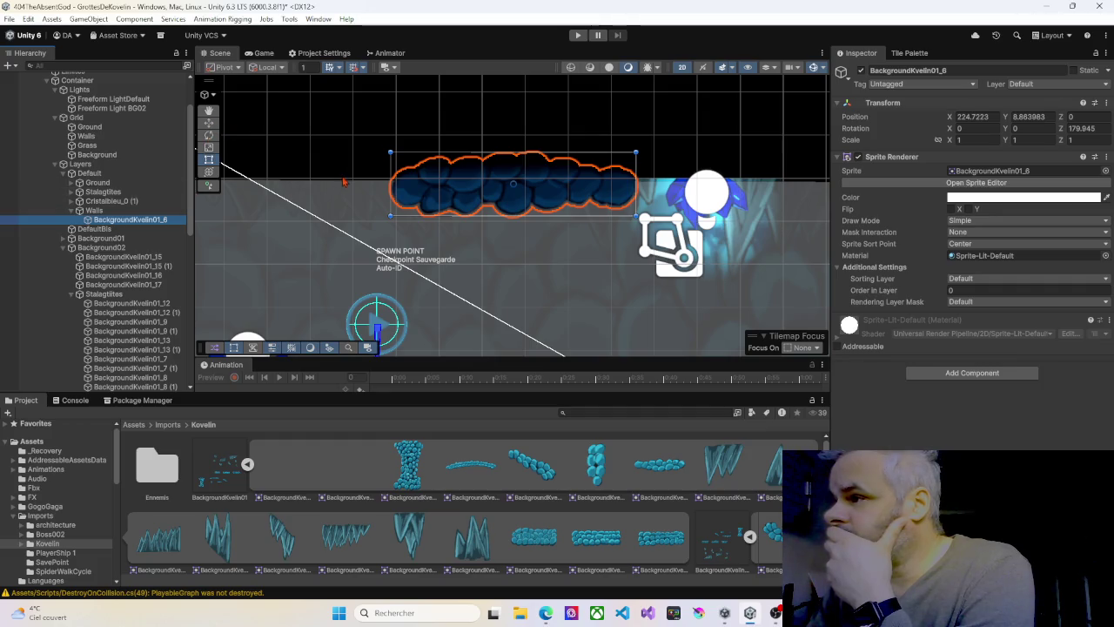
{"action": "left_click", "coordinate": [209, 124]}
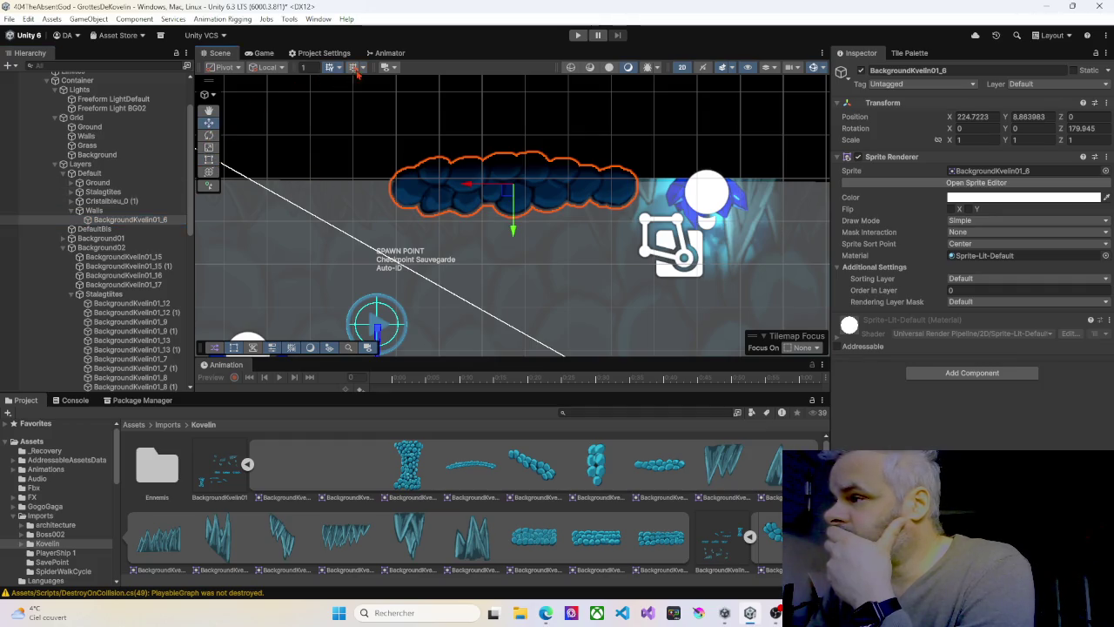
{"action": "left_click_drag", "start_coordinate": [499, 186], "coordinate": [503, 173]}
{"action": "scroll", "coordinate": [513, 244], "scroll_direction": "down", "scroll_amount": 10}
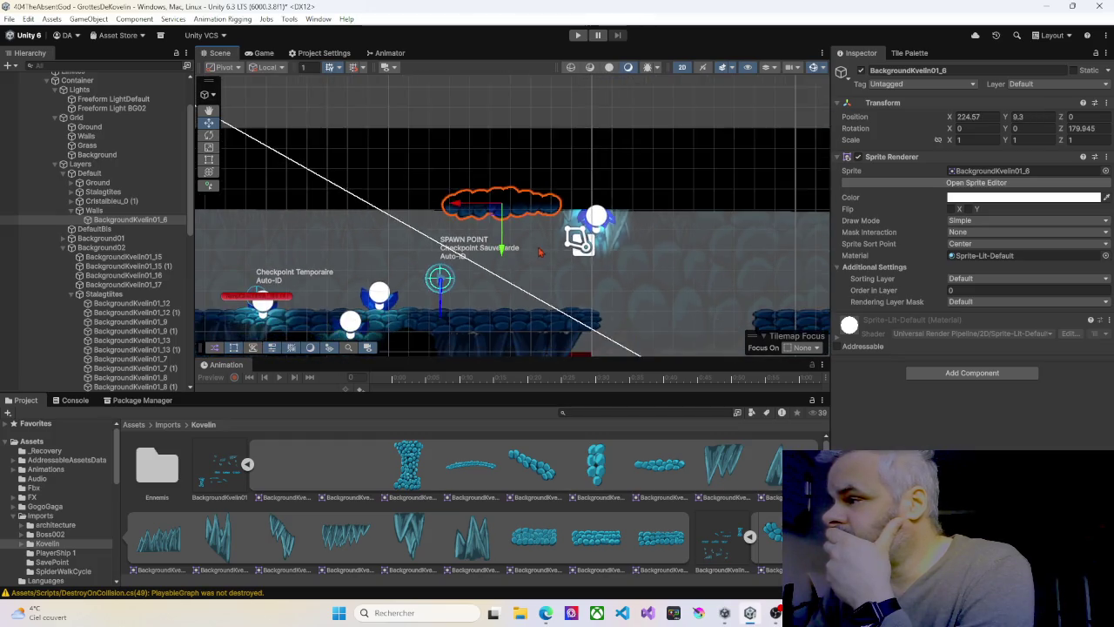
{"action": "scroll", "coordinate": [546, 260], "scroll_direction": "down", "scroll_amount": 5}
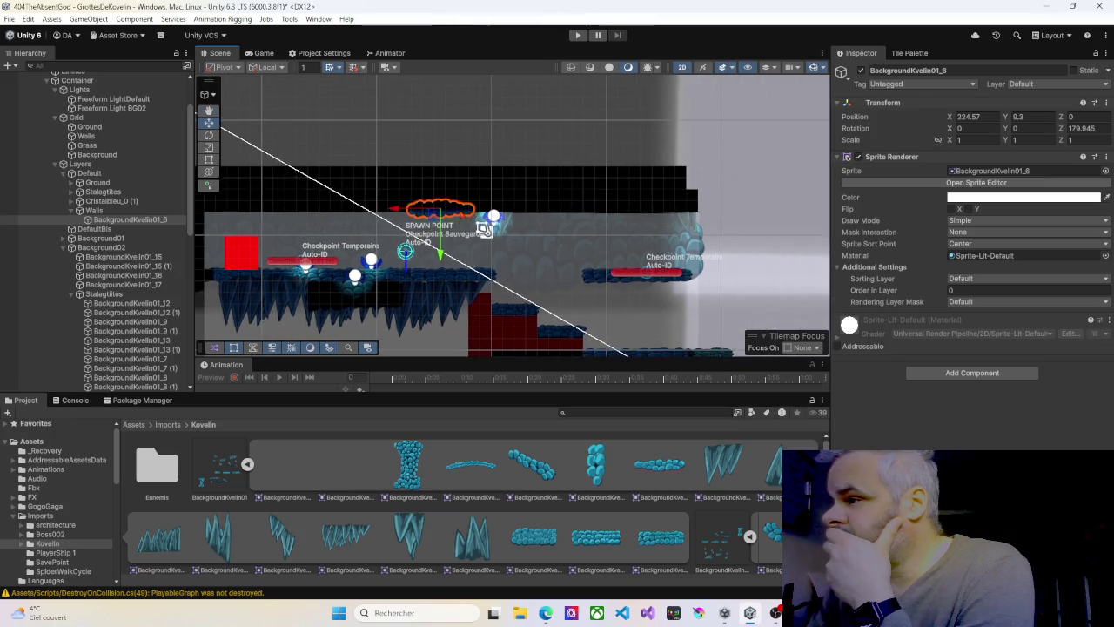
{"action": "left_click_drag", "start_coordinate": [439, 210], "coordinate": [666, 215]}
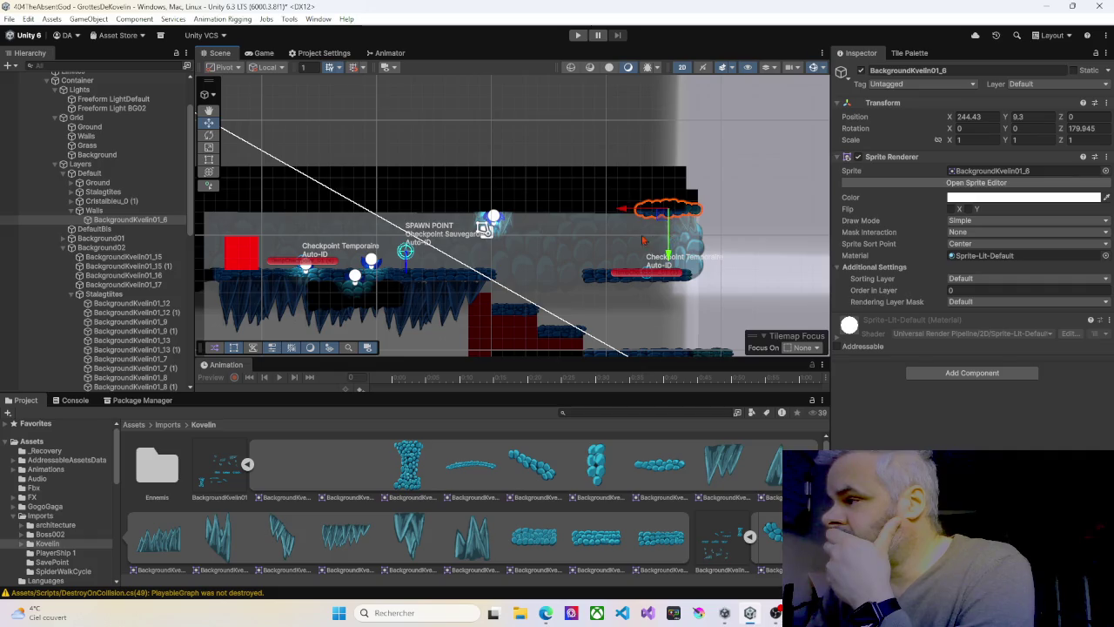
Position the cloud rock sprite and make a first copy with Order in Layer 10
{"action": "scroll", "coordinate": [645, 241], "scroll_direction": "up", "scroll_amount": 5}
{"action": "left_click_drag", "start_coordinate": [634, 242], "coordinate": [539, 250]}
{"action": "left_click", "coordinate": [958, 291]}
{"action": "type", "text": "5"}
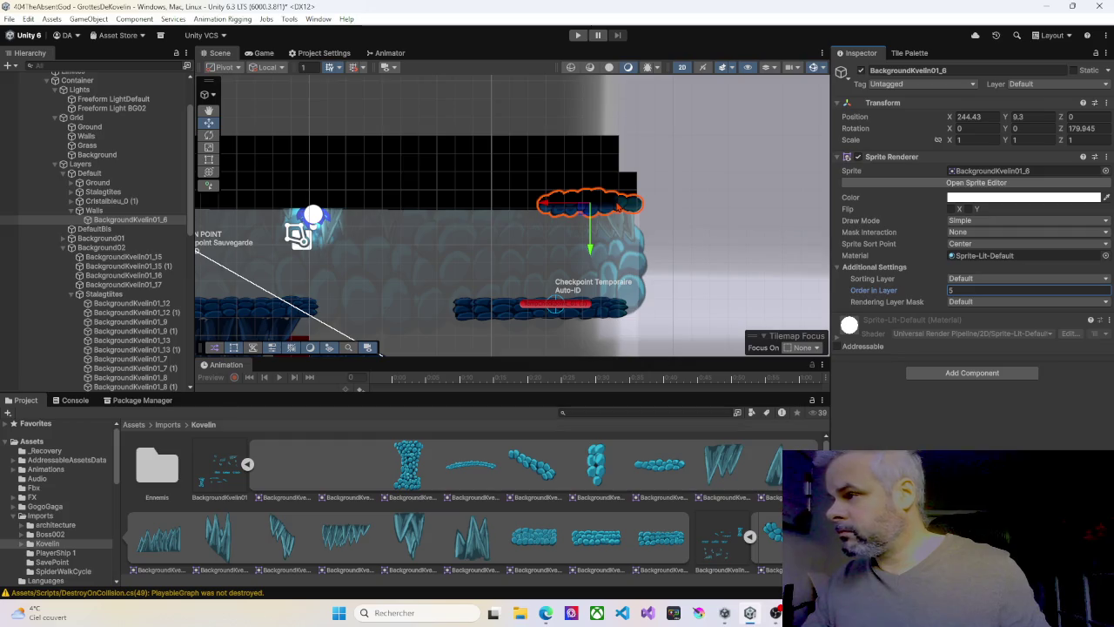
{"action": "mouse_move", "coordinate": [568, 206]}
{"action": "left_mouse_down"}
{"action": "mouse_move", "coordinate": [452, 206]}
{"action": "mouse_move", "coordinate": [463, 205]}
{"action": "left_mouse_up"}
{"action": "key", "text": "ctrl+d"}
{"action": "left_click", "coordinate": [979, 290]}
{"action": "type", "text": "10"}
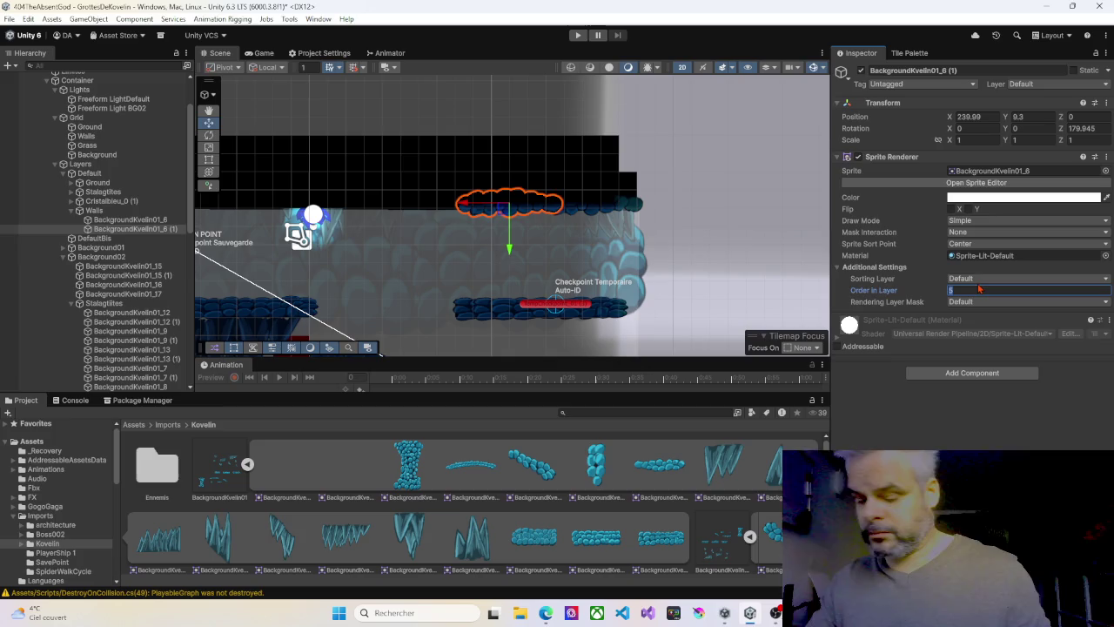
Duplicate the original and order-10 clouds, sliding both copies left along the ceiling
{"action": "left_click", "coordinate": [581, 210]}
{"action": "key", "text": "ctrl+d"}
{"action": "mouse_move", "coordinate": [557, 207]}
{"action": "left_mouse_down"}
{"action": "mouse_move", "coordinate": [375, 202]}
{"action": "mouse_move", "coordinate": [462, 212]}
{"action": "left_mouse_up"}
{"action": "left_click", "coordinate": [577, 217]}
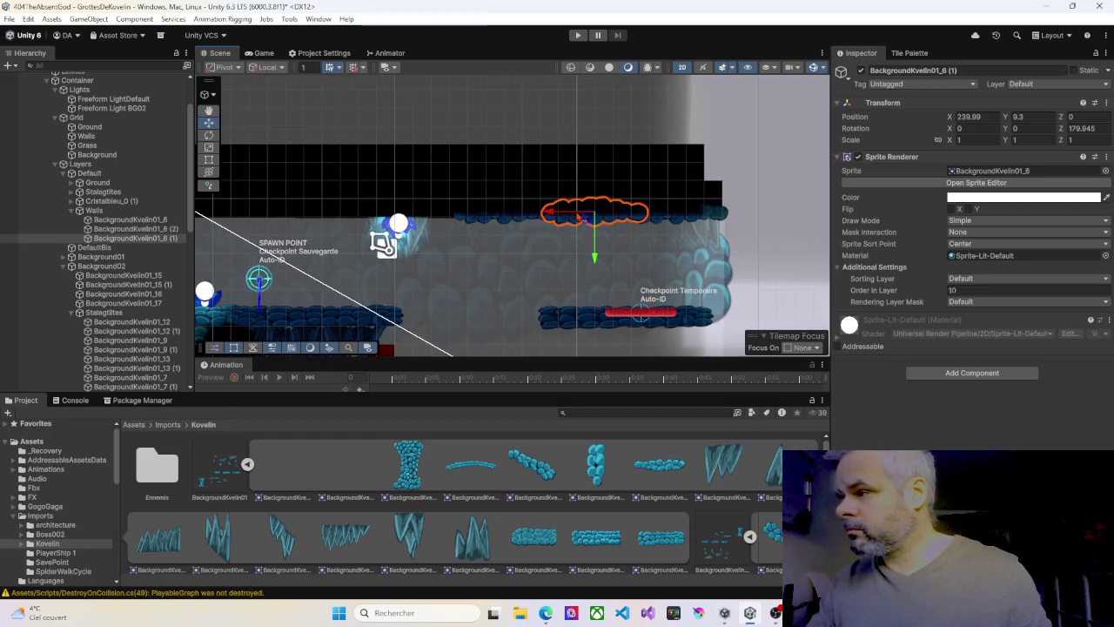
{"action": "key", "text": "ctrl+d"}
{"action": "left_click_drag", "start_coordinate": [578, 218], "coordinate": [372, 213]}
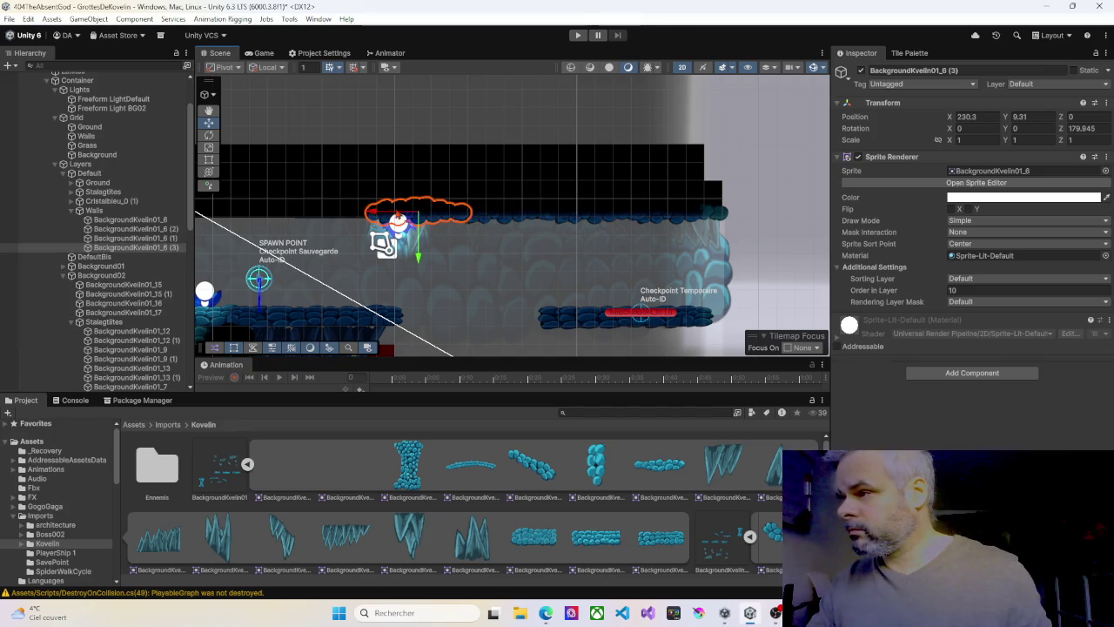
Copy clouds (2) and (3), extending the row leftward along the ceiling
{"action": "left_click", "coordinate": [528, 218]}
{"action": "left_click", "coordinate": [585, 219]}
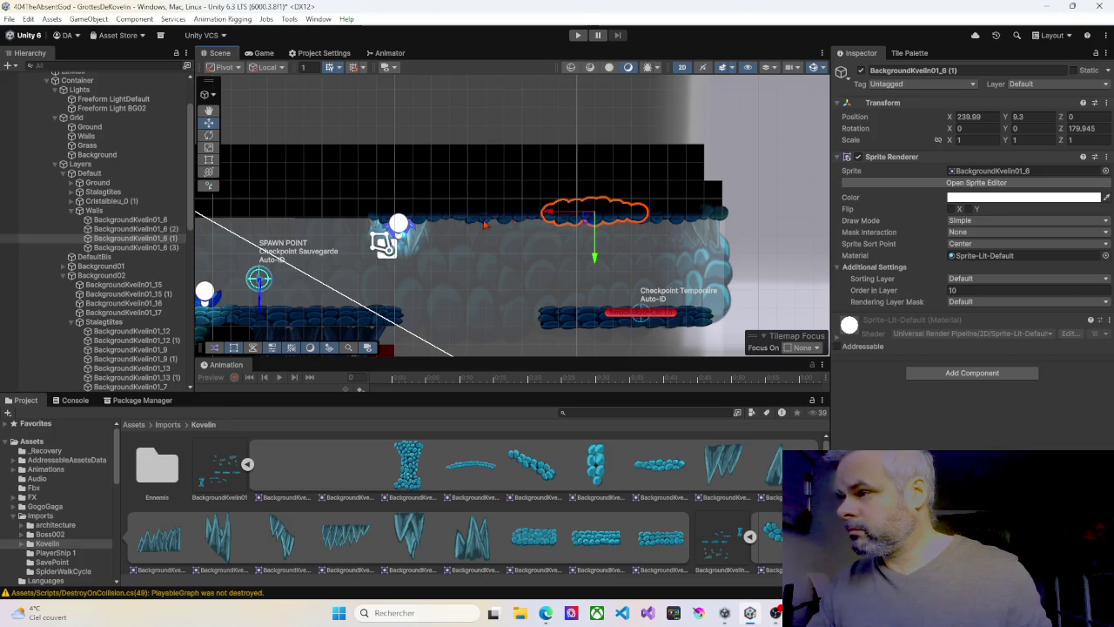
{"action": "left_click", "coordinate": [425, 222]}
{"action": "left_click", "coordinate": [498, 218]}
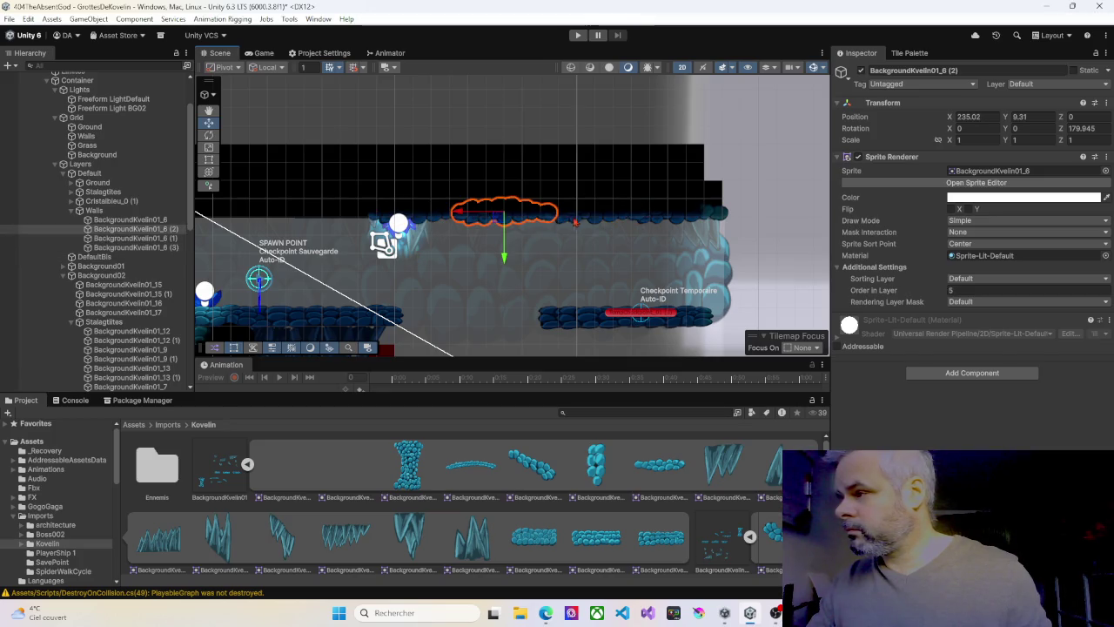
{"action": "mouse_move", "coordinate": [424, 239]}
{"action": "left_mouse_down"}
{"action": "mouse_move", "coordinate": [536, 241]}
{"action": "mouse_move", "coordinate": [402, 219]}
{"action": "left_mouse_up"}
{"action": "key", "text": "ctrl+d"}
{"action": "left_click", "coordinate": [531, 223]}
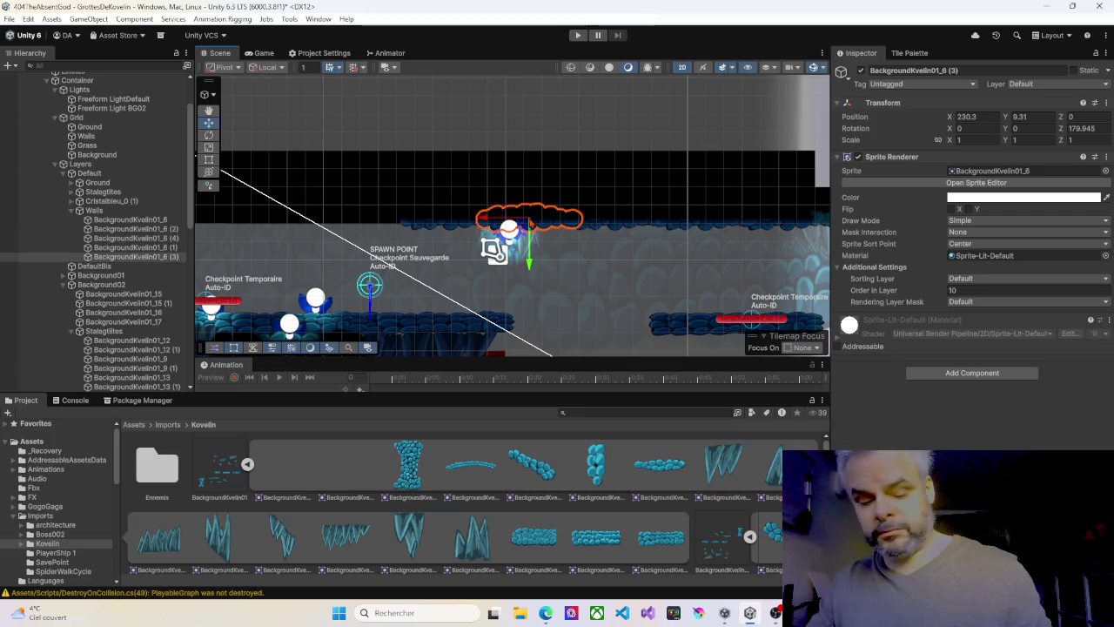
{"action": "key", "text": "ctrl+d"}
{"action": "left_click_drag", "start_coordinate": [509, 224], "coordinate": [339, 220]}
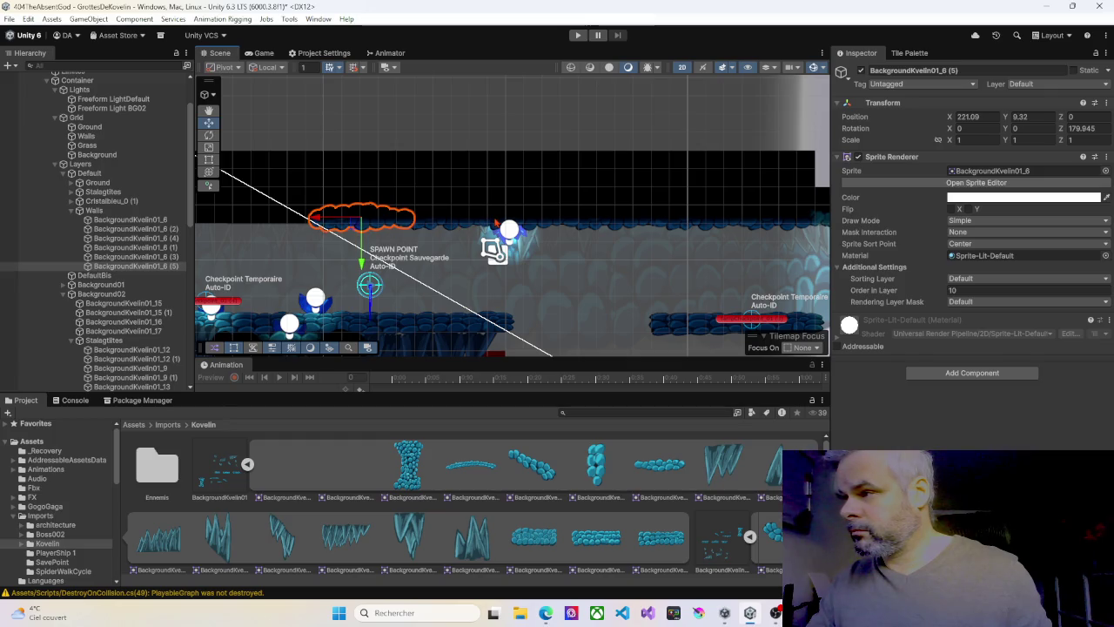
Copy clouds (4) and (5) leftward until copy (8) sits above the red block
{"action": "left_click", "coordinate": [439, 226]}
{"action": "mouse_move", "coordinate": [440, 227]}
{"action": "left_mouse_down"}
{"action": "mouse_move", "coordinate": [566, 244]}
{"action": "mouse_move", "coordinate": [610, 222]}
{"action": "mouse_move", "coordinate": [418, 205]}
{"action": "left_mouse_up"}
{"action": "key", "text": "ctrl+d"}
{"action": "left_click", "coordinate": [534, 212]}
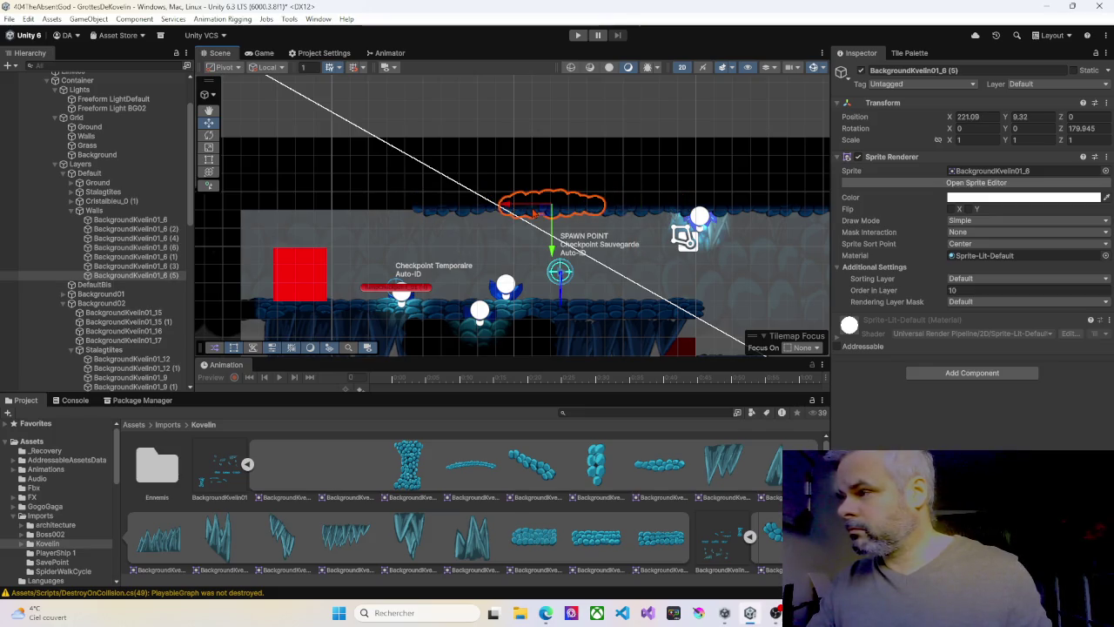
{"action": "key", "text": "ctrl+d"}
{"action": "left_click_drag", "start_coordinate": [527, 205], "coordinate": [355, 205]}
{"action": "left_click", "coordinate": [453, 210]}
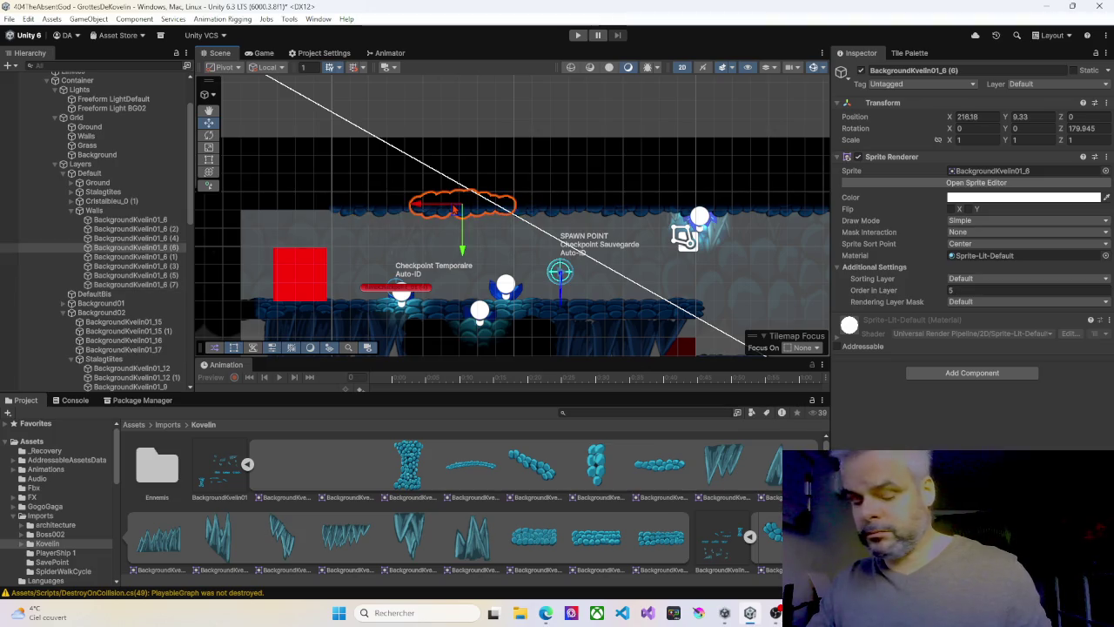
{"action": "key", "text": "ctrl+d"}
{"action": "left_click_drag", "start_coordinate": [418, 206], "coordinate": [254, 205]}
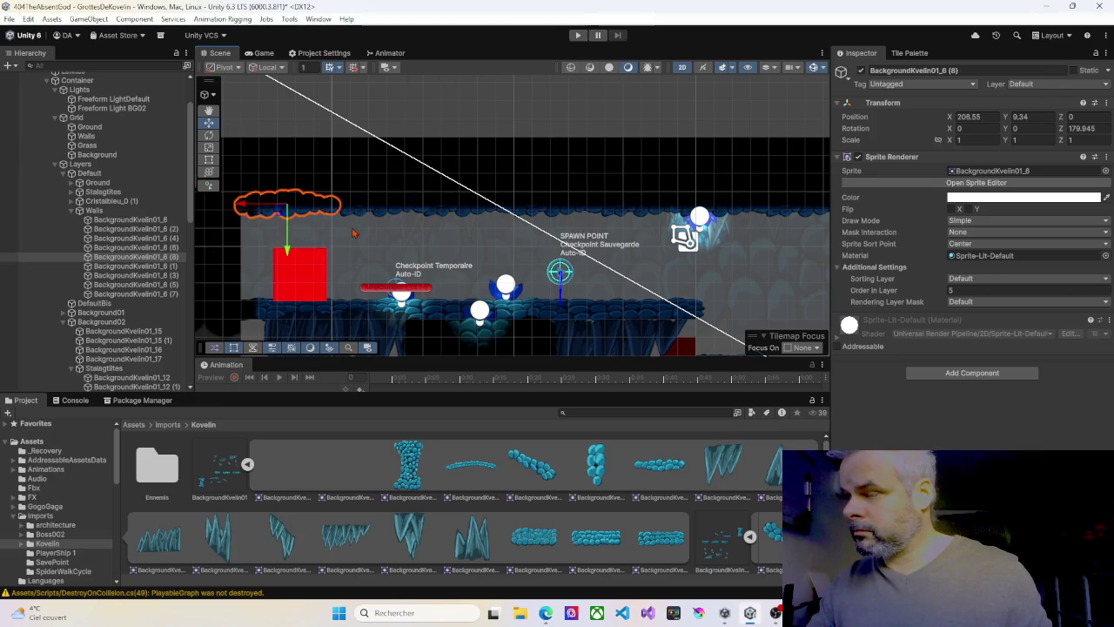
{"action": "left_click", "coordinate": [501, 248]}
{"action": "left_click", "coordinate": [745, 286]}
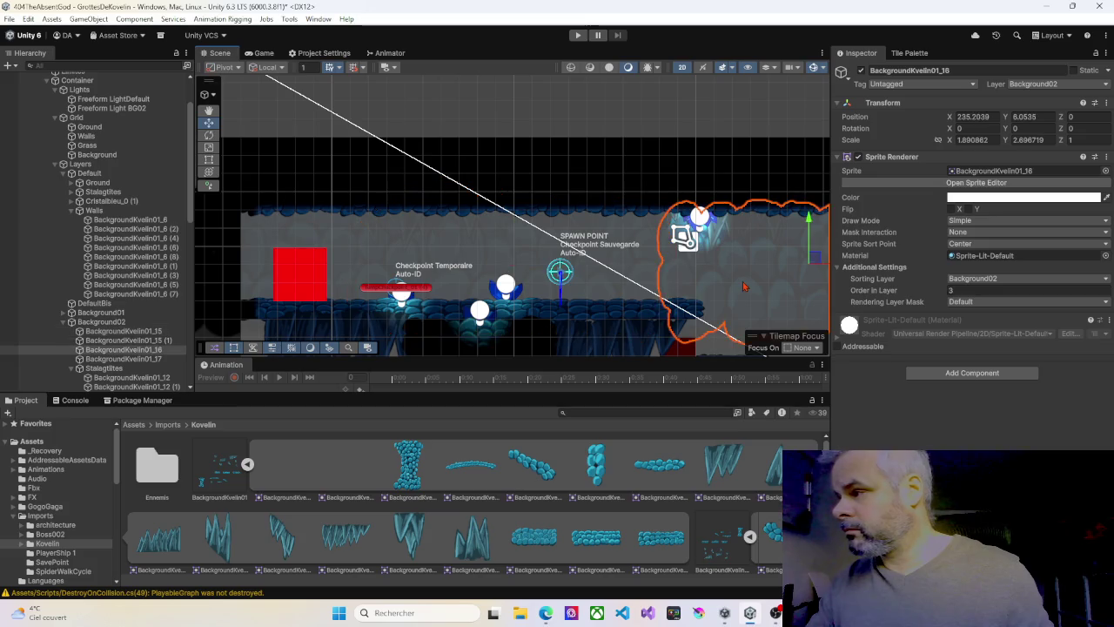
Zoom out and drag the tall BackgroundKvelin01_2 rock column sprite into Walls
{"action": "scroll", "coordinate": [745, 292], "scroll_direction": "down", "scroll_amount": 3}
{"action": "mouse_move", "coordinate": [744, 292]}
{"action": "left_mouse_down"}
{"action": "mouse_move", "coordinate": [627, 239]}
{"action": "mouse_move", "coordinate": [547, 167]}
{"action": "mouse_move", "coordinate": [493, 168]}
{"action": "left_mouse_up"}
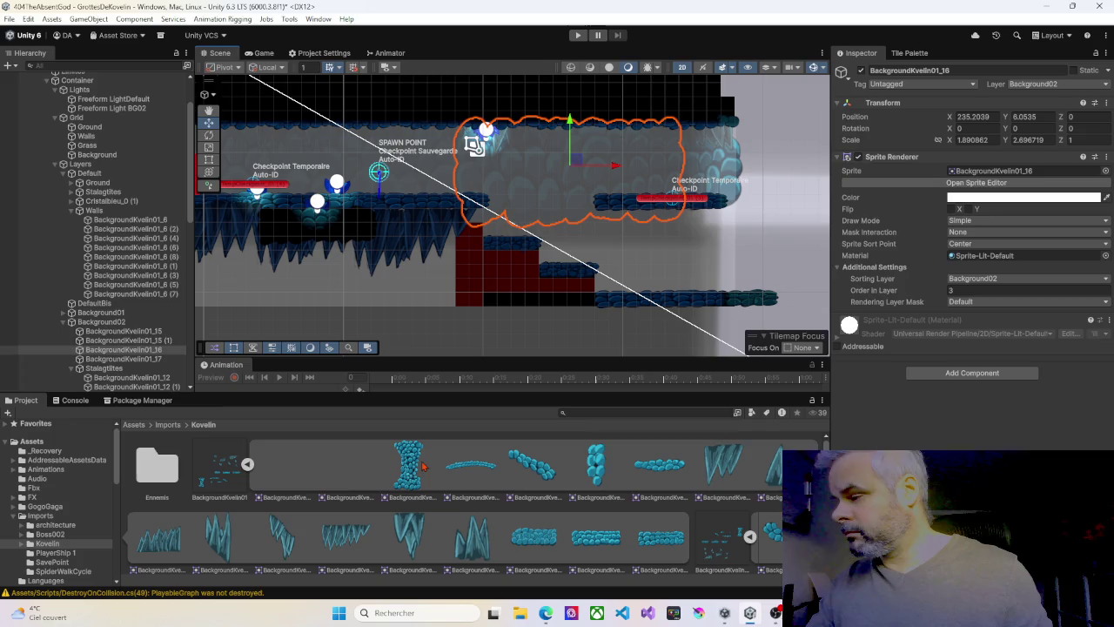
{"action": "mouse_move", "coordinate": [422, 470]}
{"action": "left_mouse_down"}
{"action": "mouse_move", "coordinate": [409, 477]}
{"action": "mouse_move", "coordinate": [448, 331]}
{"action": "mouse_move", "coordinate": [449, 276]}
{"action": "mouse_move", "coordinate": [157, 201]}
{"action": "mouse_move", "coordinate": [96, 144]}
{"action": "left_mouse_up"}
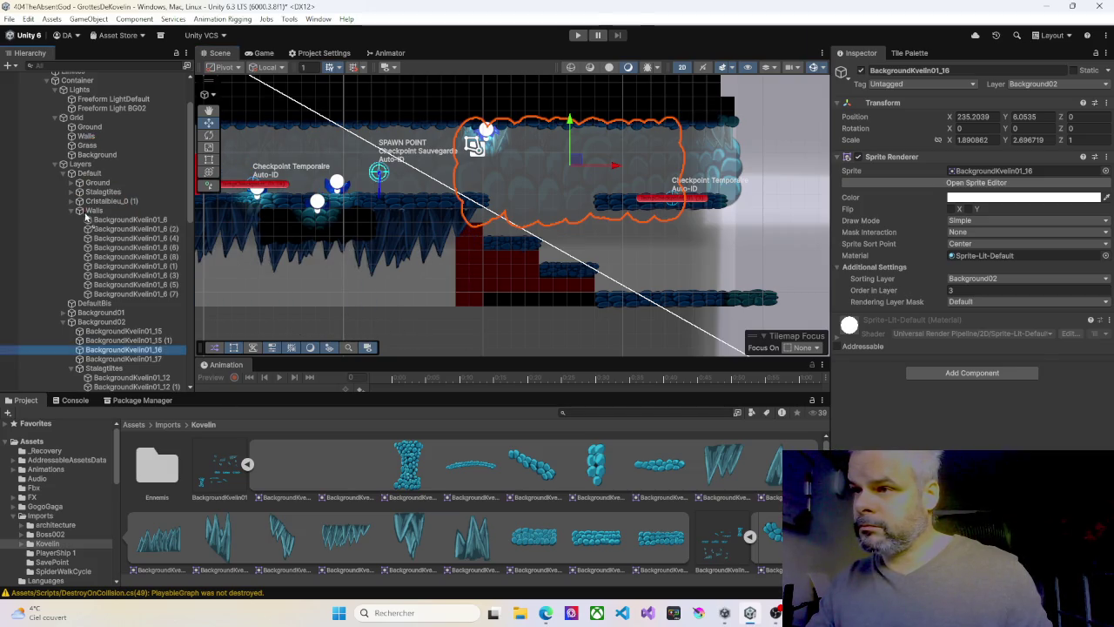
{"action": "left_click_drag", "start_coordinate": [92, 209], "coordinate": [94, 212]}
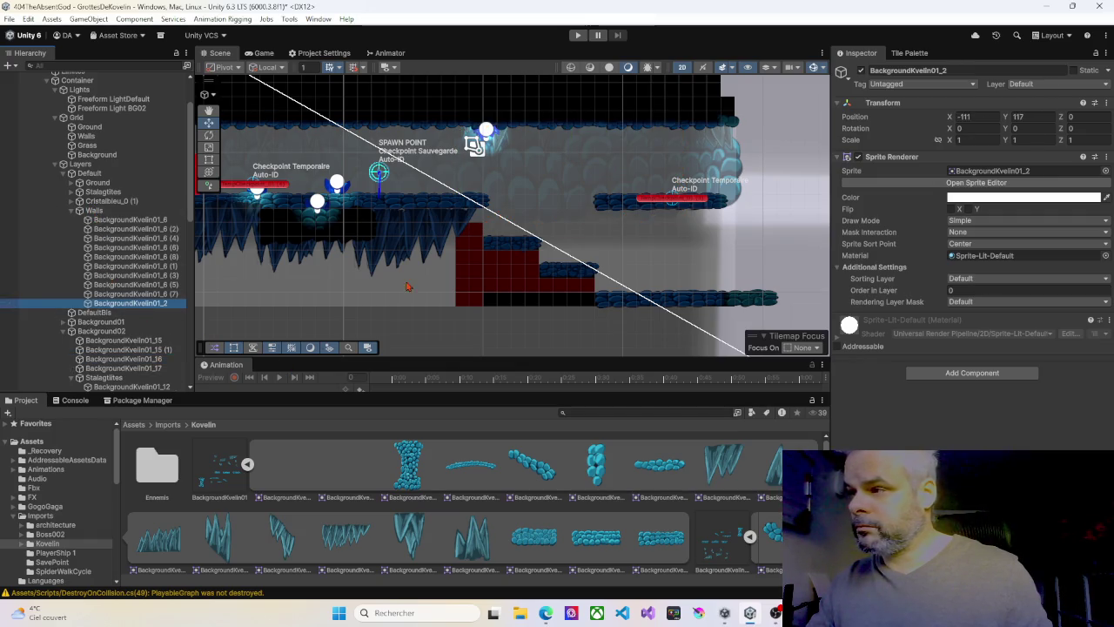
Move the BackgroundKvelin01_2 rock column to the view and place it below the ledge near spawn
{"action": "right_click", "coordinate": [429, 272]}
{"action": "left_click", "coordinate": [467, 351]}
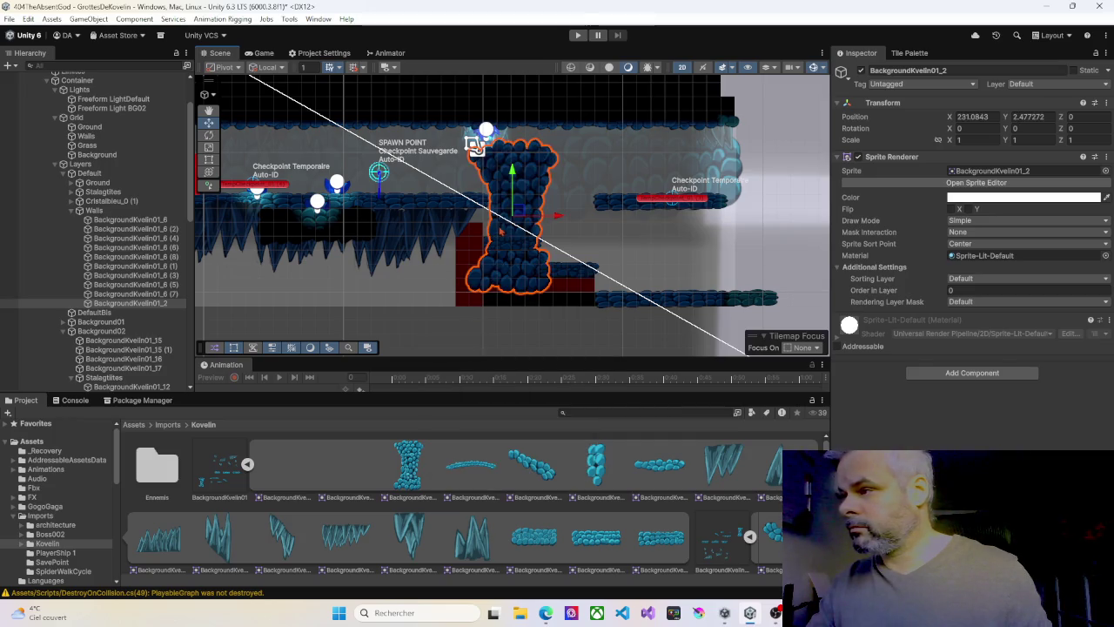
{"action": "mouse_move", "coordinate": [518, 212]}
{"action": "left_mouse_down"}
{"action": "mouse_move", "coordinate": [461, 256]}
{"action": "mouse_move", "coordinate": [450, 253]}
{"action": "mouse_move", "coordinate": [450, 267]}
{"action": "left_mouse_up"}
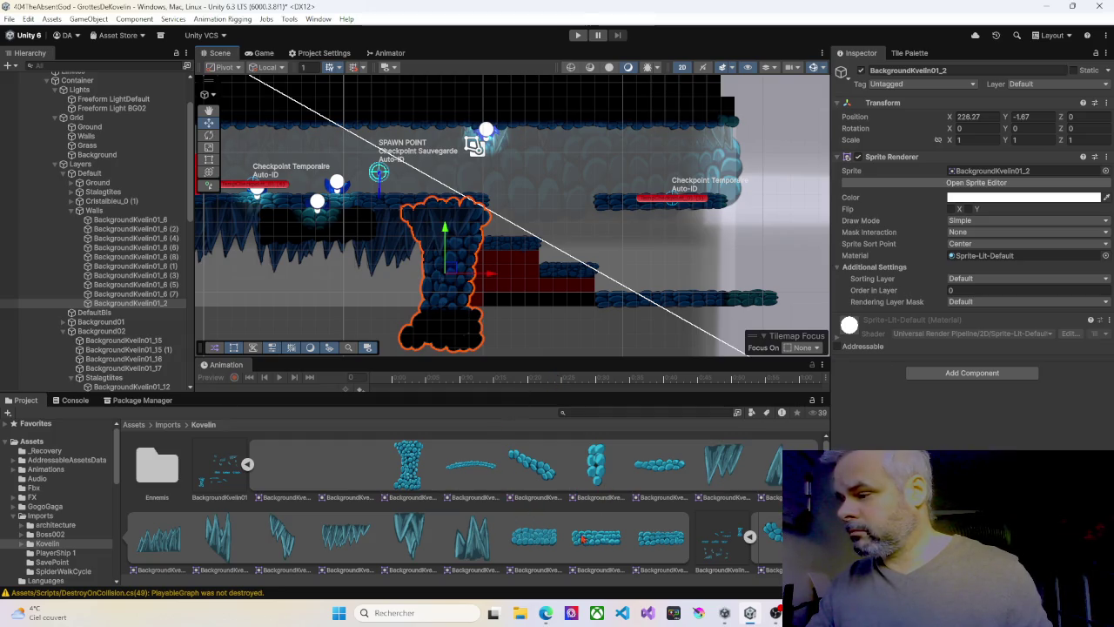
Add the BackgroundKvelin01_15 rock slab under Walls and lower it onto the column
{"action": "scroll", "coordinate": [540, 543], "scroll_direction": "down", "scroll_amount": 1}
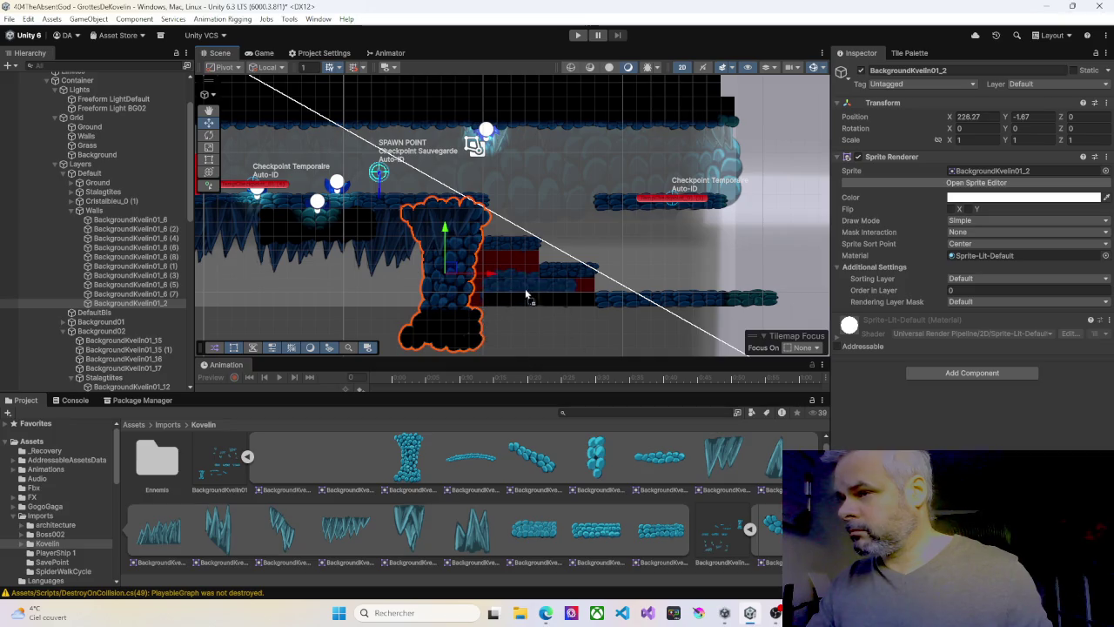
{"action": "mouse_move", "coordinate": [190, 202]}
{"action": "left_mouse_down"}
{"action": "mouse_move", "coordinate": [106, 221]}
{"action": "mouse_move", "coordinate": [94, 211]}
{"action": "left_mouse_up"}
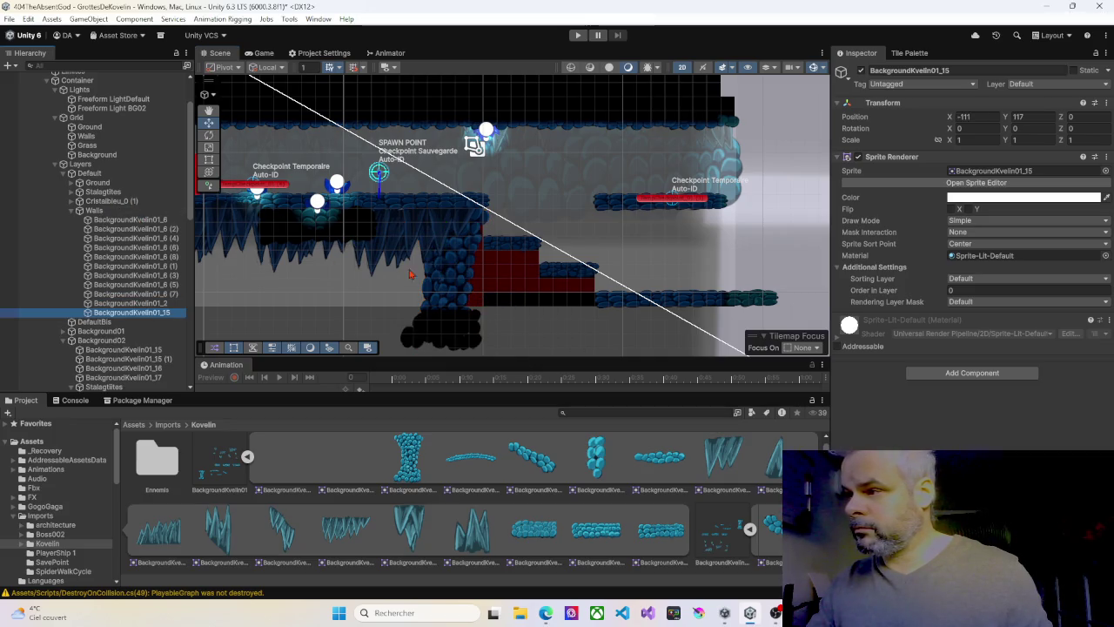
{"action": "right_click", "coordinate": [499, 280]}
{"action": "left_click", "coordinate": [548, 358]}
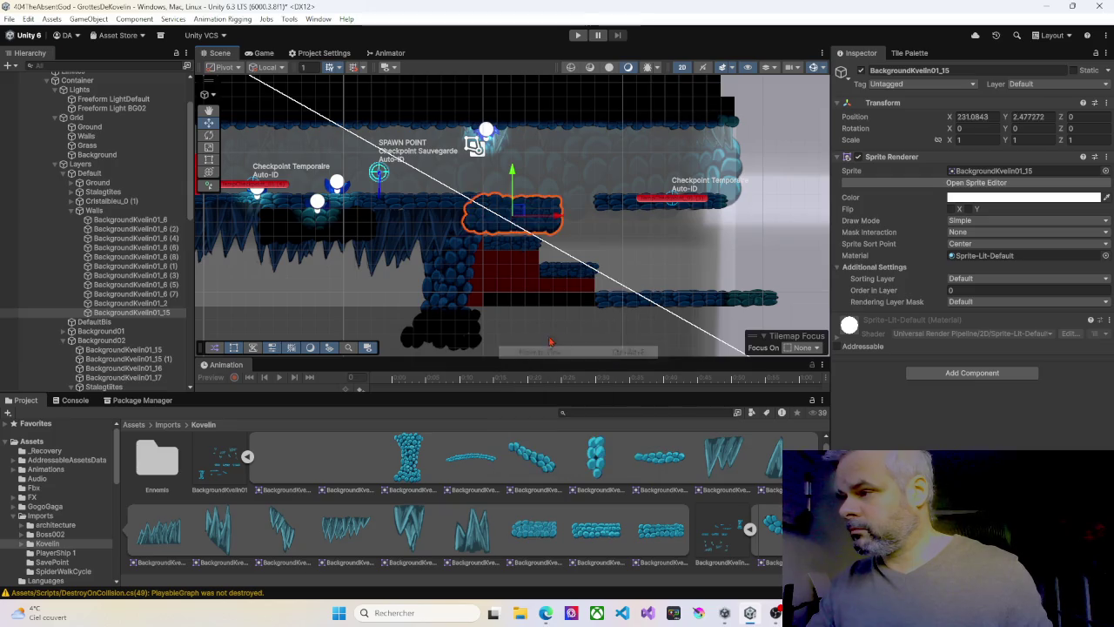
{"action": "left_click_drag", "start_coordinate": [520, 211], "coordinate": [500, 264]}
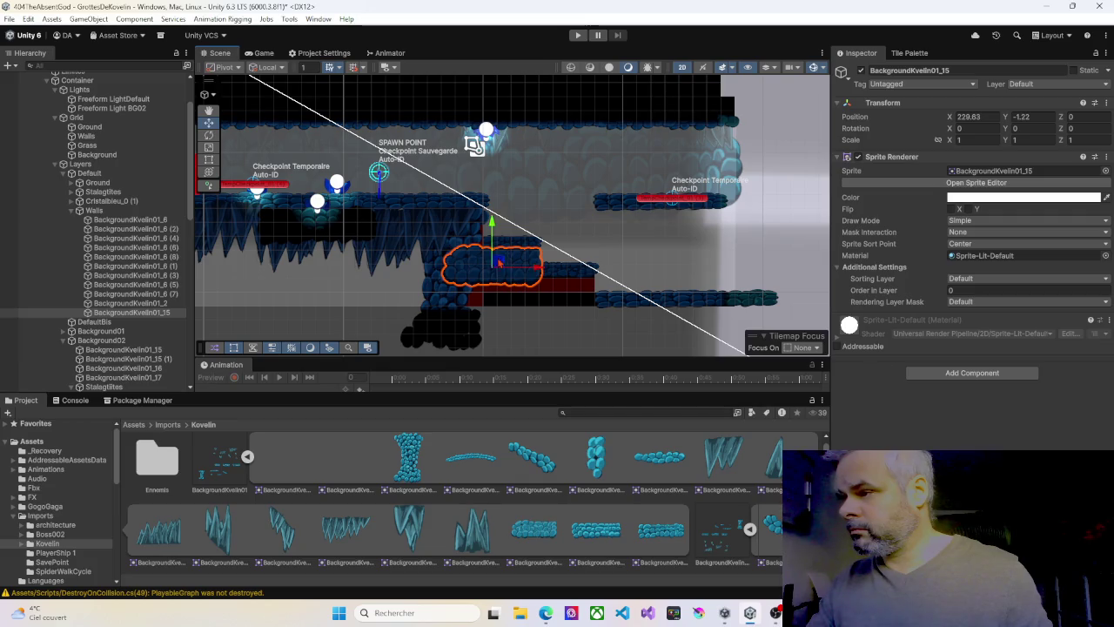
Nudge the rock column slightly so it lines up under the slab, then reselect the slab
{"action": "left_click", "coordinate": [446, 299]}
{"action": "left_click_drag", "start_coordinate": [454, 267], "coordinate": [457, 266]}
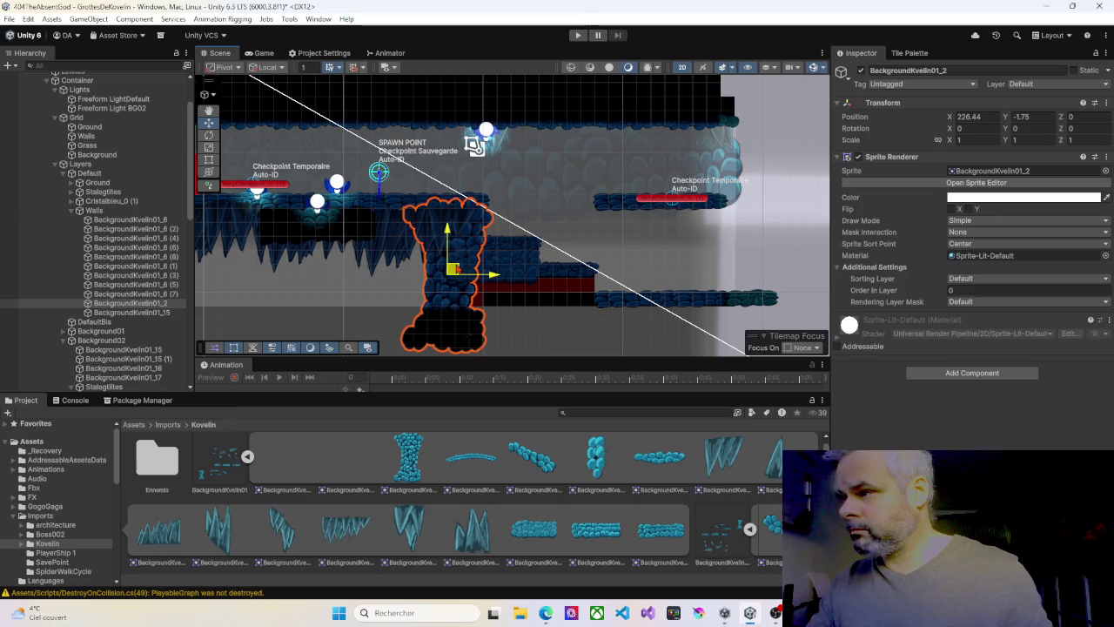
{"action": "left_click", "coordinate": [512, 273]}
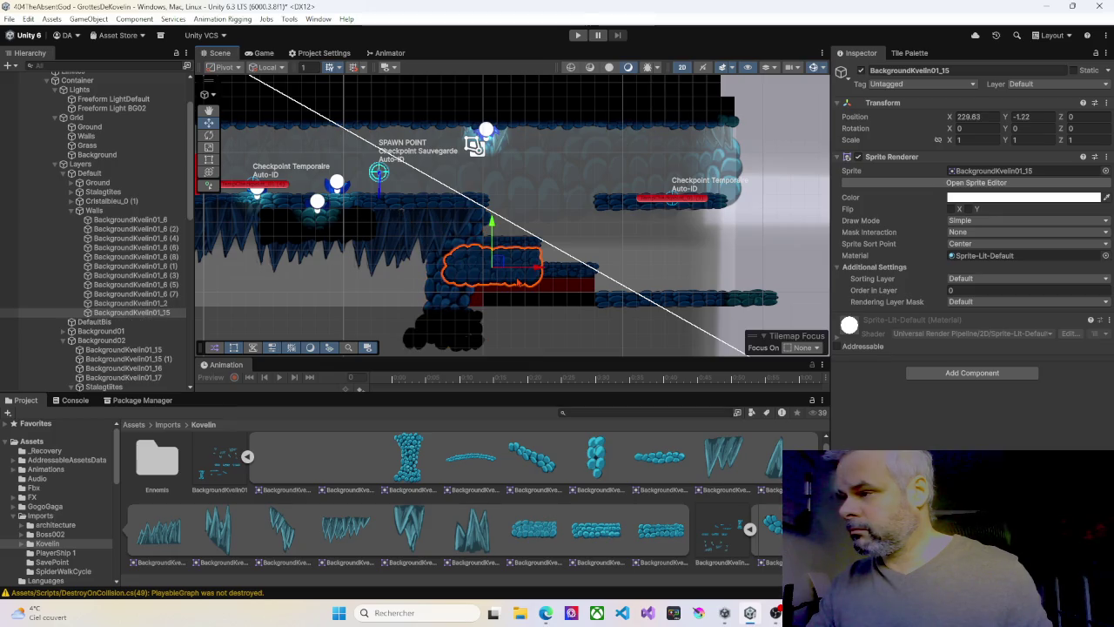
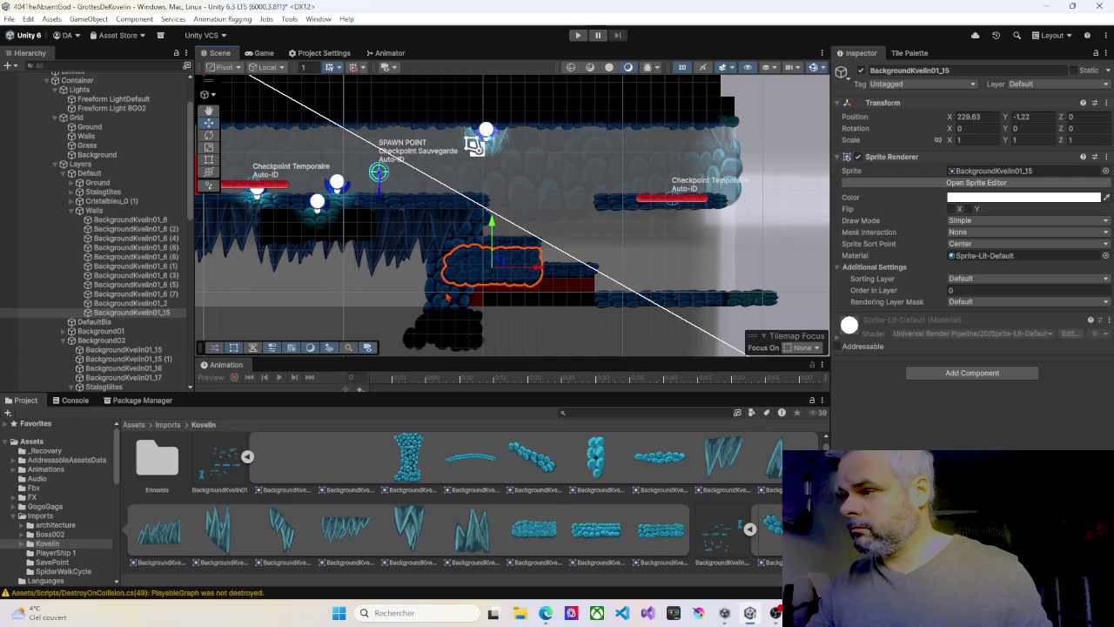
Duplicate the tall rock column twice, placing each copy further down-right under the platform
{"action": "left_click", "coordinate": [447, 297]}
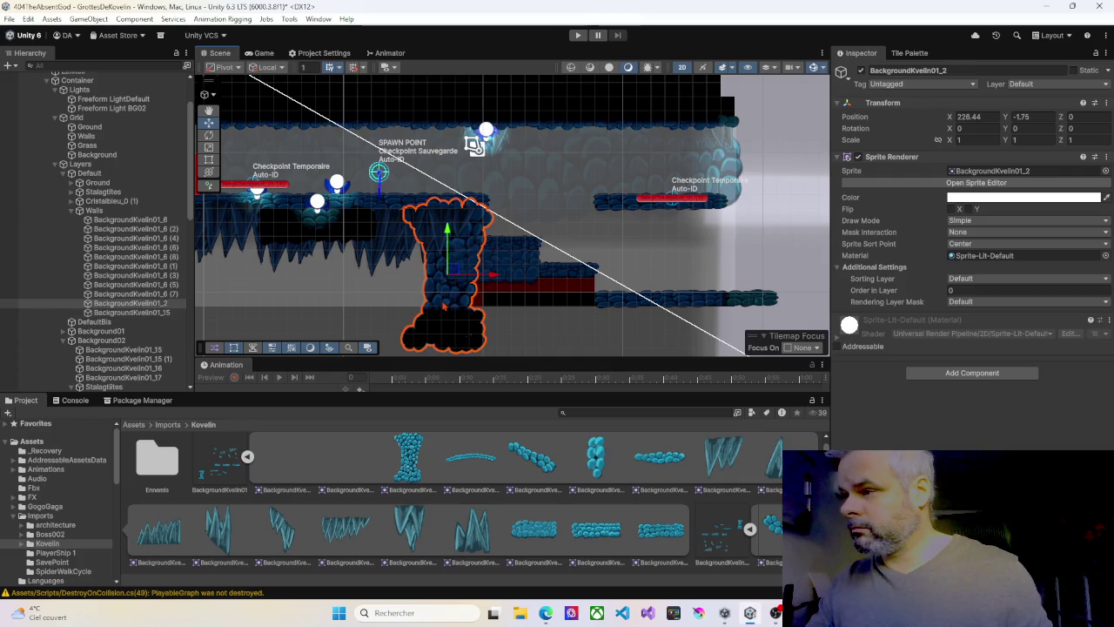
{"action": "left_click", "coordinate": [542, 289]}
{"action": "left_click", "coordinate": [454, 285]}
{"action": "left_click", "coordinate": [454, 284]}
{"action": "key", "text": "ctrl+d"}
{"action": "mouse_move", "coordinate": [455, 271]}
{"action": "left_mouse_down"}
{"action": "mouse_move", "coordinate": [511, 323]}
{"action": "mouse_move", "coordinate": [504, 310]}
{"action": "left_mouse_up"}
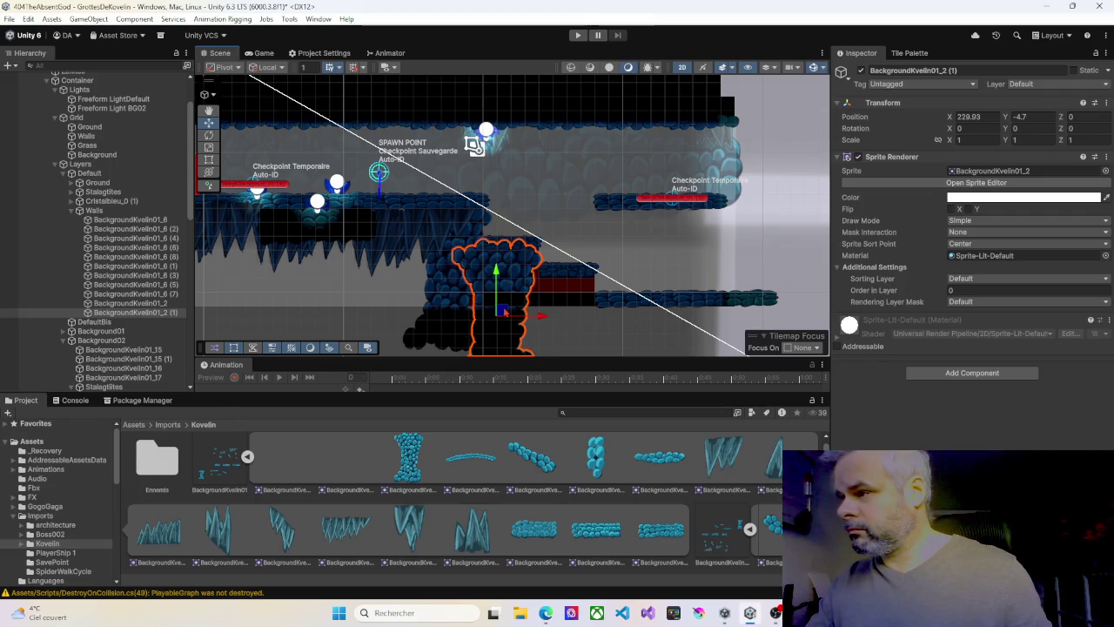
{"action": "key", "text": "ctrl+d"}
{"action": "mouse_move", "coordinate": [505, 311]}
{"action": "left_mouse_down"}
{"action": "mouse_move", "coordinate": [574, 364]}
{"action": "mouse_move", "coordinate": [561, 340]}
{"action": "left_mouse_up"}
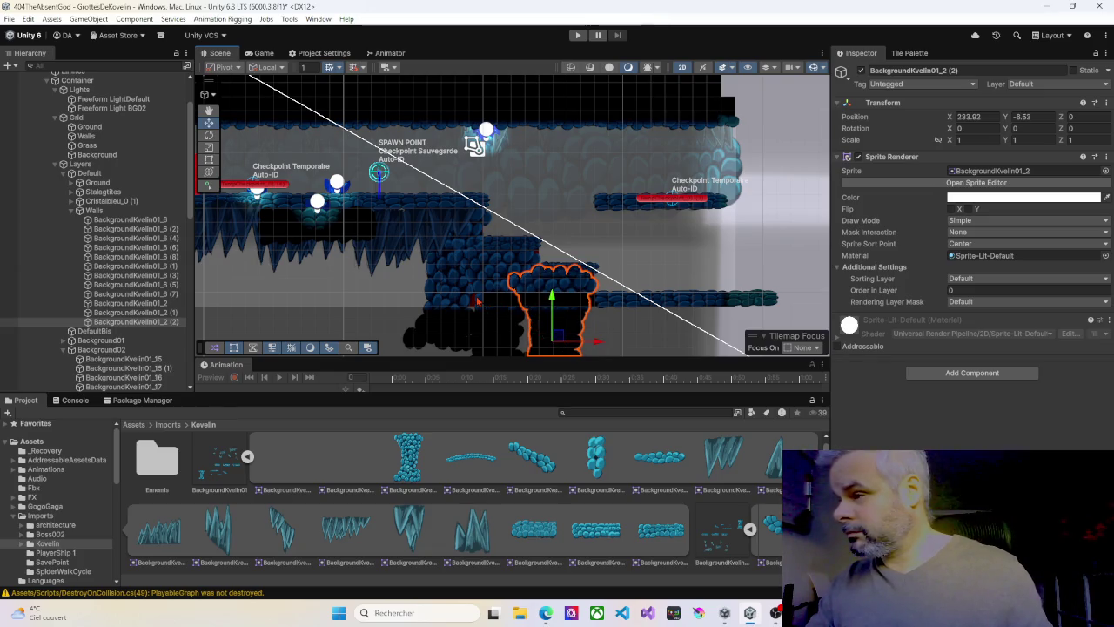
Duplicate the small rock piece and move the copy up onto the ledge
{"action": "scroll", "coordinate": [463, 307], "scroll_direction": "down", "scroll_amount": 3}
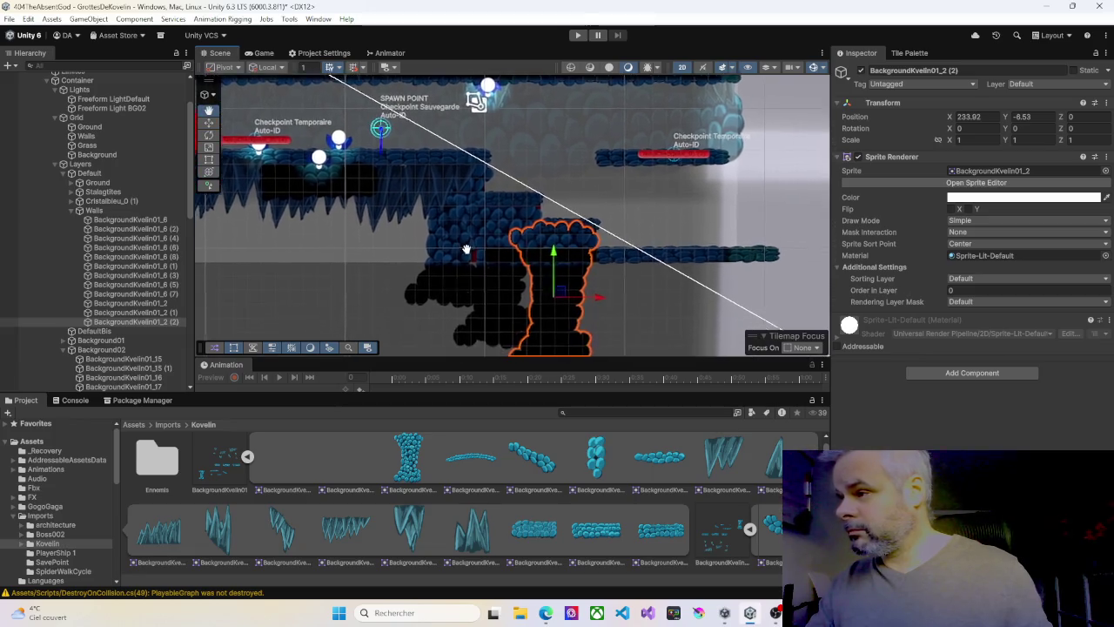
{"action": "scroll", "coordinate": [594, 454], "scroll_direction": "up", "scroll_amount": 1}
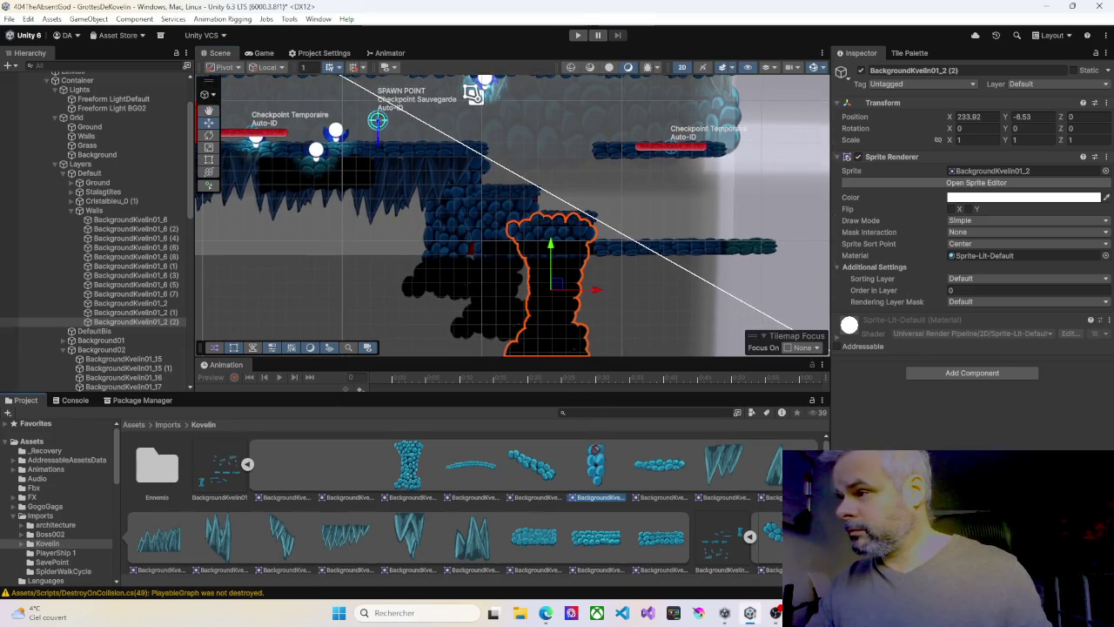
{"action": "left_click", "coordinate": [472, 248]}
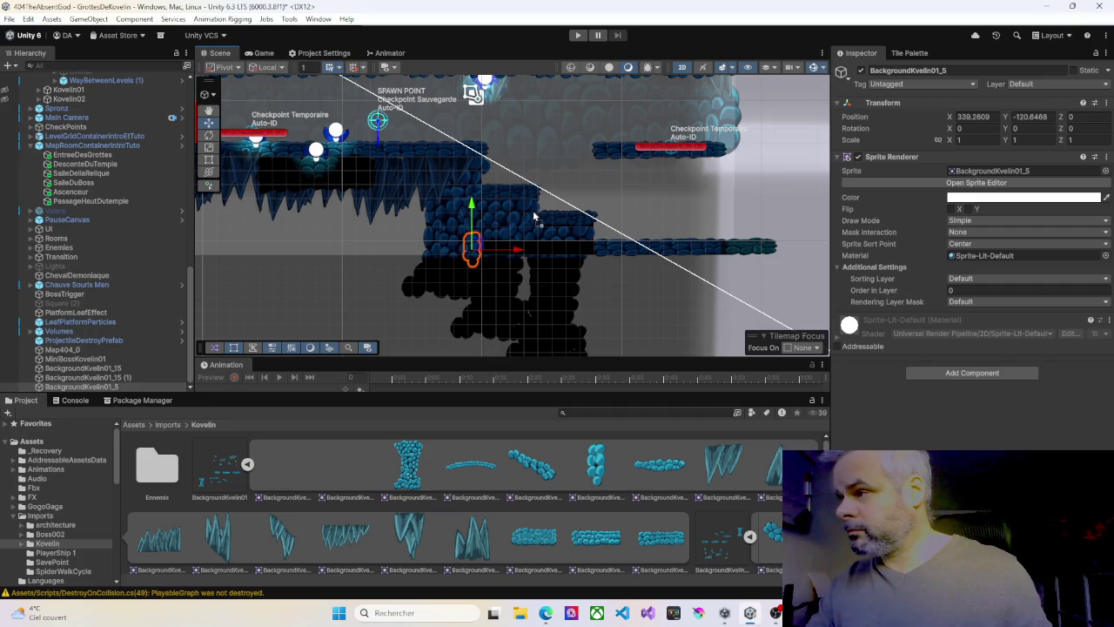
{"action": "key", "text": "ctrl+d"}
{"action": "left_click_drag", "start_coordinate": [472, 248], "coordinate": [533, 210]}
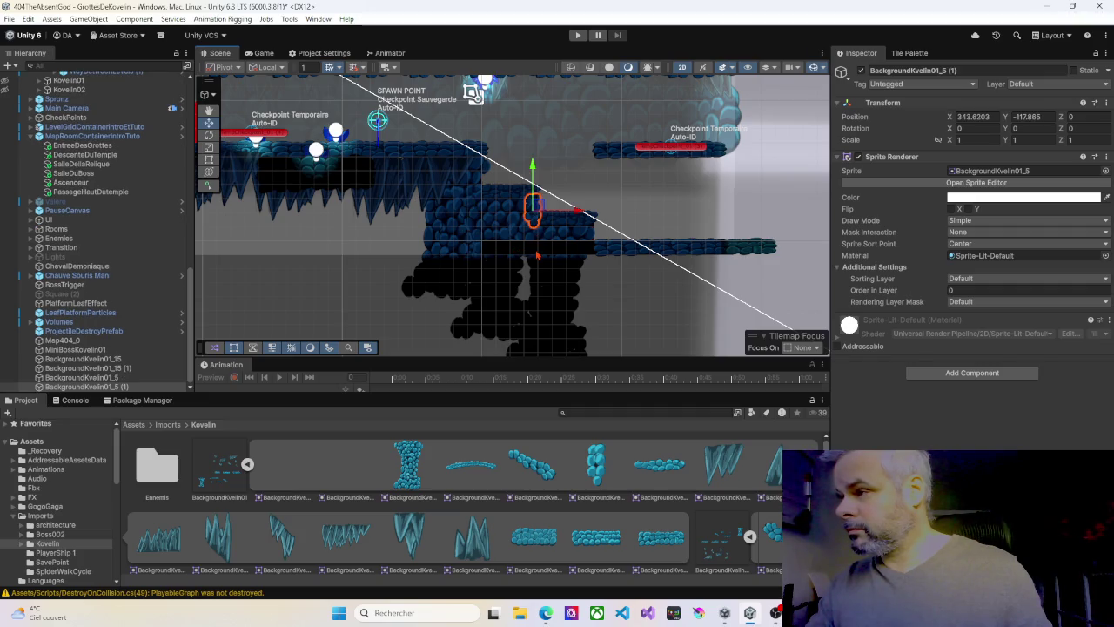
{"action": "mouse_move", "coordinate": [390, 279]}
{"action": "left_mouse_down"}
{"action": "mouse_move", "coordinate": [535, 287]}
{"action": "mouse_move", "coordinate": [509, 290]}
{"action": "mouse_move", "coordinate": [517, 296]}
{"action": "left_mouse_up"}
Delete the dark rock piece, the Spot Light 2D and the Cristalbleu_0 (1) crystal
{"action": "left_click", "coordinate": [453, 199]}
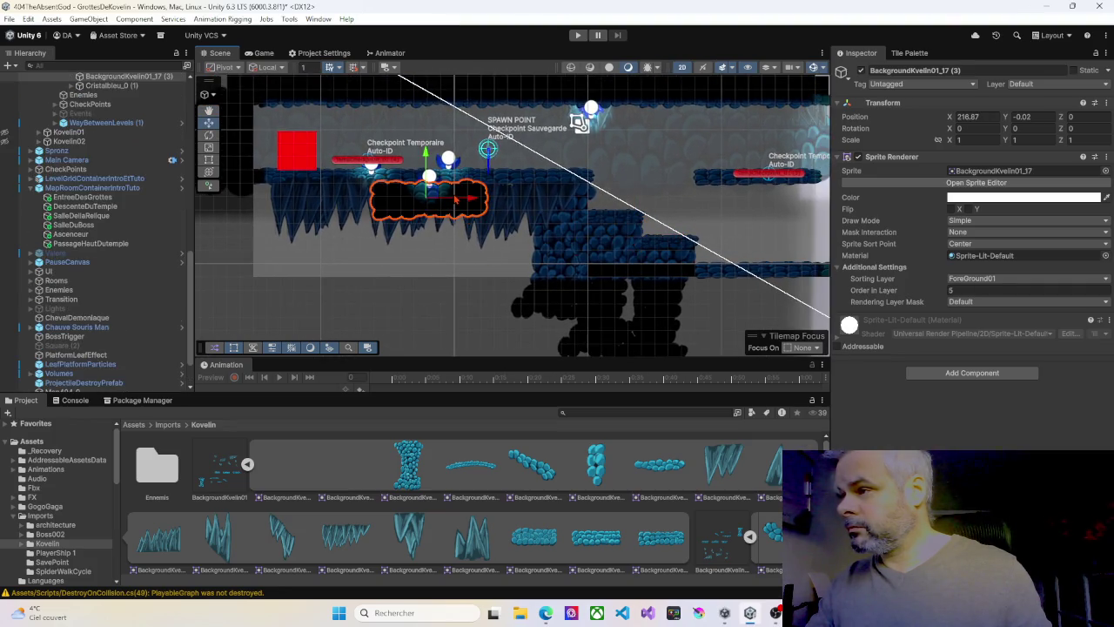
{"action": "key", "text": "Delete"}
{"action": "left_click", "coordinate": [429, 181]}
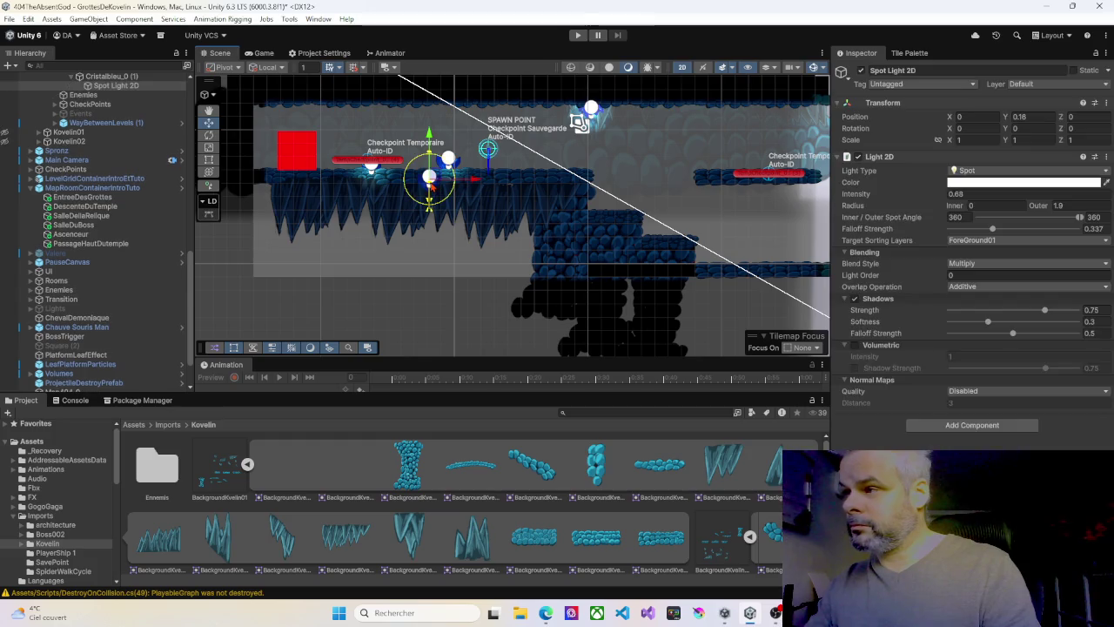
{"action": "key", "text": "Delete"}
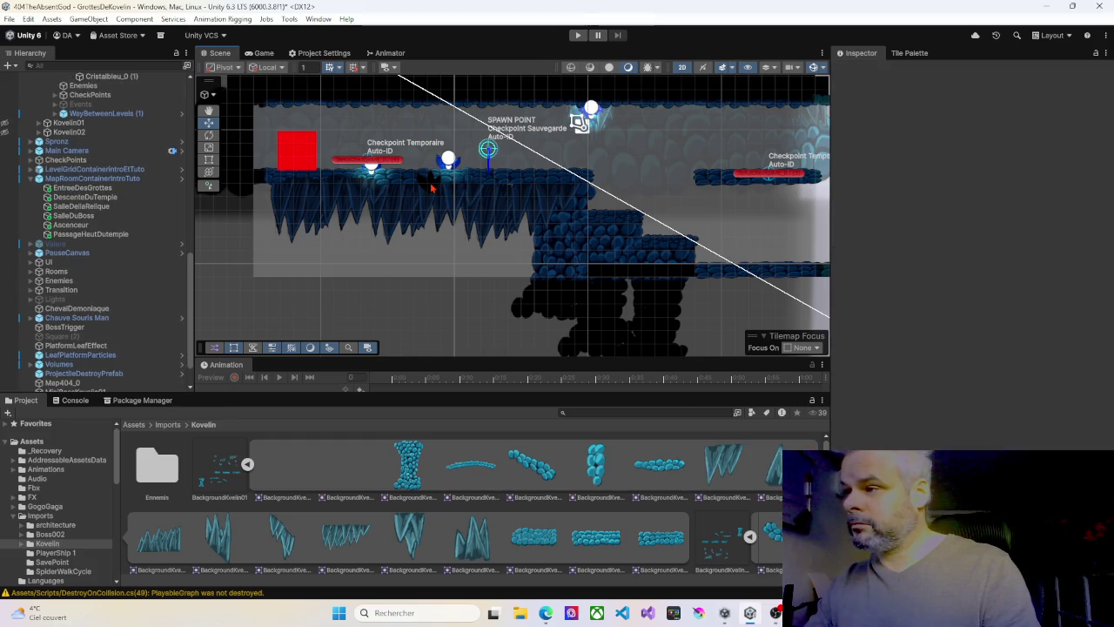
{"action": "left_click", "coordinate": [430, 181]}
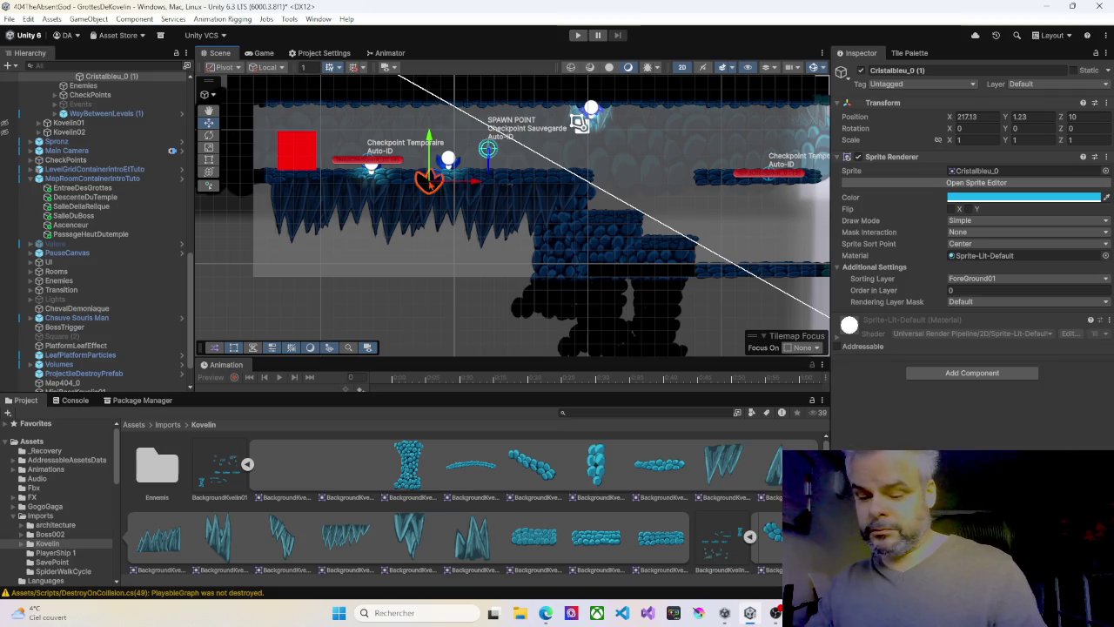
{"action": "key", "text": "Delete"}
{"action": "mouse_move", "coordinate": [503, 270]}
{"action": "left_mouse_down"}
{"action": "mouse_move", "coordinate": [453, 236]}
{"action": "mouse_move", "coordinate": [401, 229]}
{"action": "mouse_move", "coordinate": [397, 264]}
{"action": "mouse_move", "coordinate": [487, 301]}
{"action": "mouse_move", "coordinate": [485, 319]}
{"action": "left_mouse_up"}
Find Spronz with an 'spr' Hierarchy search, use Move to View by the spawn point, and start Play mode
{"action": "left_click", "coordinate": [81, 66]}
{"action": "type", "text": "s"}
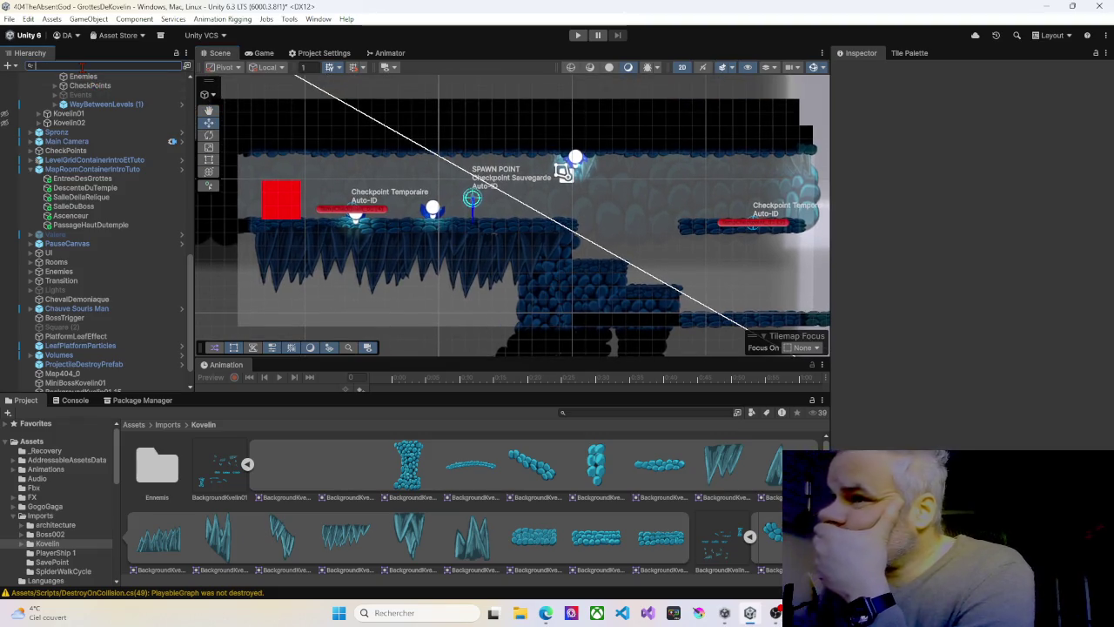
{"action": "type", "text": "pr"}
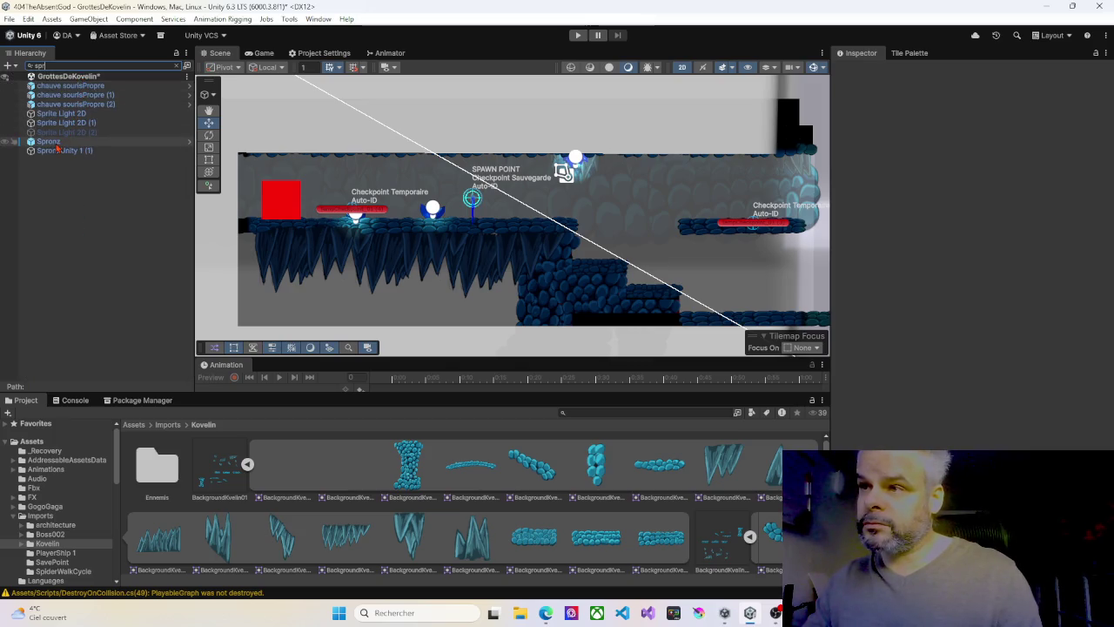
{"action": "left_click", "coordinate": [102, 143]}
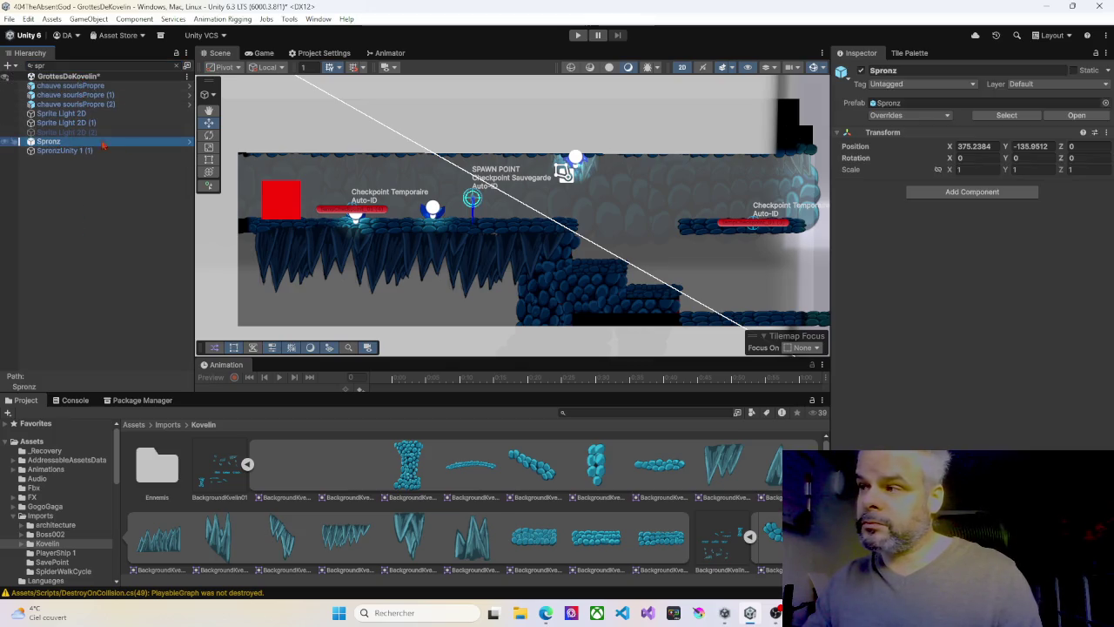
{"action": "right_click", "coordinate": [609, 251]}
{"action": "left_click", "coordinate": [648, 322]}
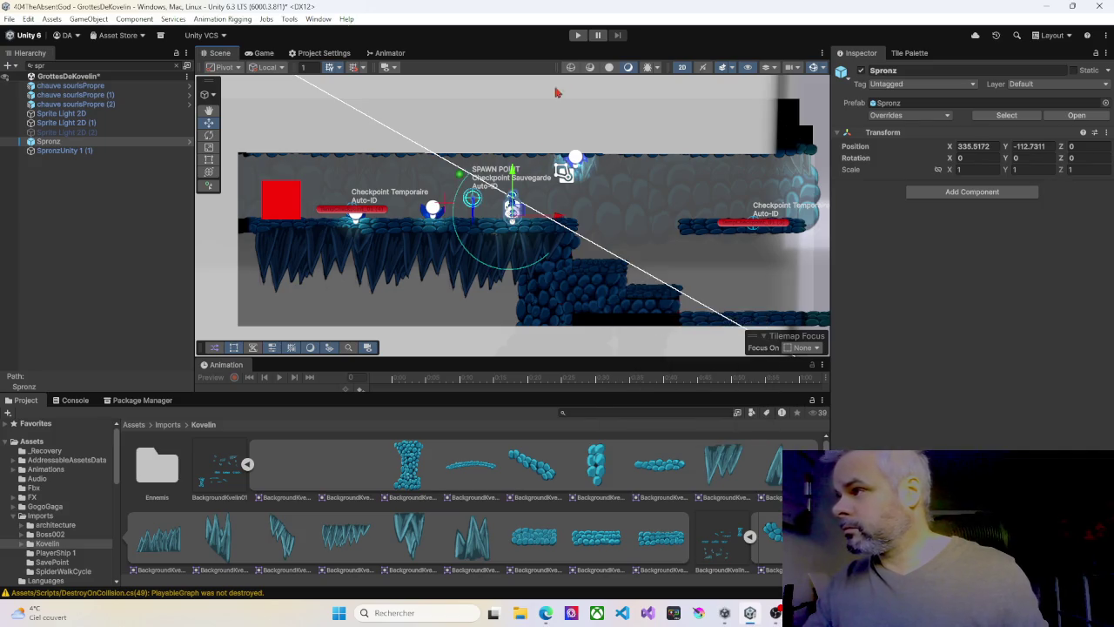
{"action": "left_click", "coordinate": [578, 36]}
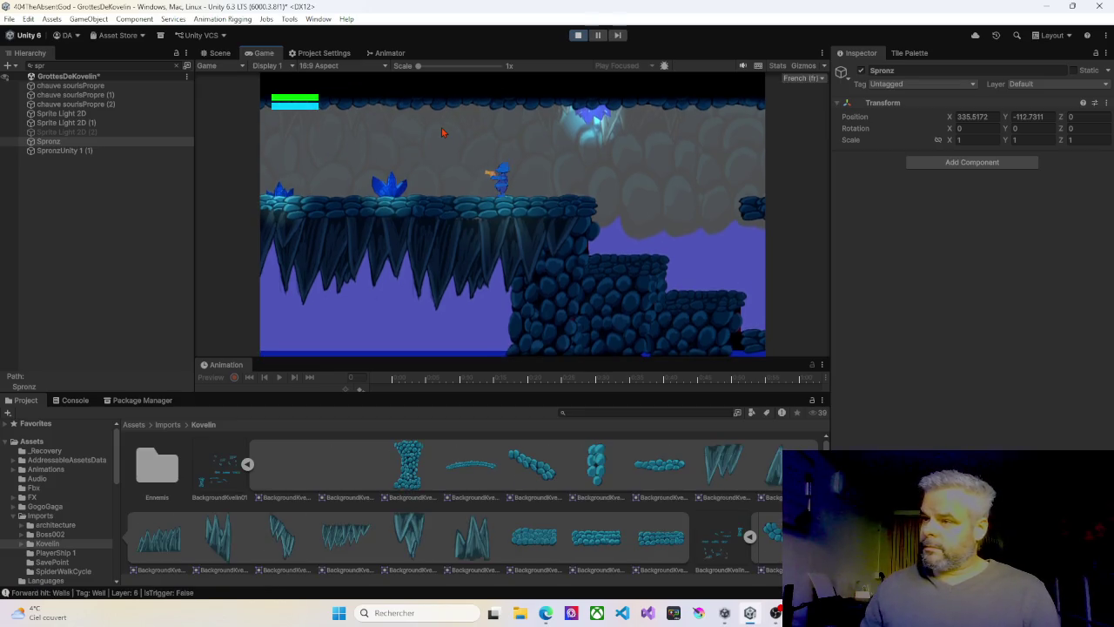
Walk the character left and right, jump onto the upper platform, then stop Play mode
{"action": "key", "text": "Left"}
{"action": "key", "text": "Right"}
{"action": "key", "text": "Right"}
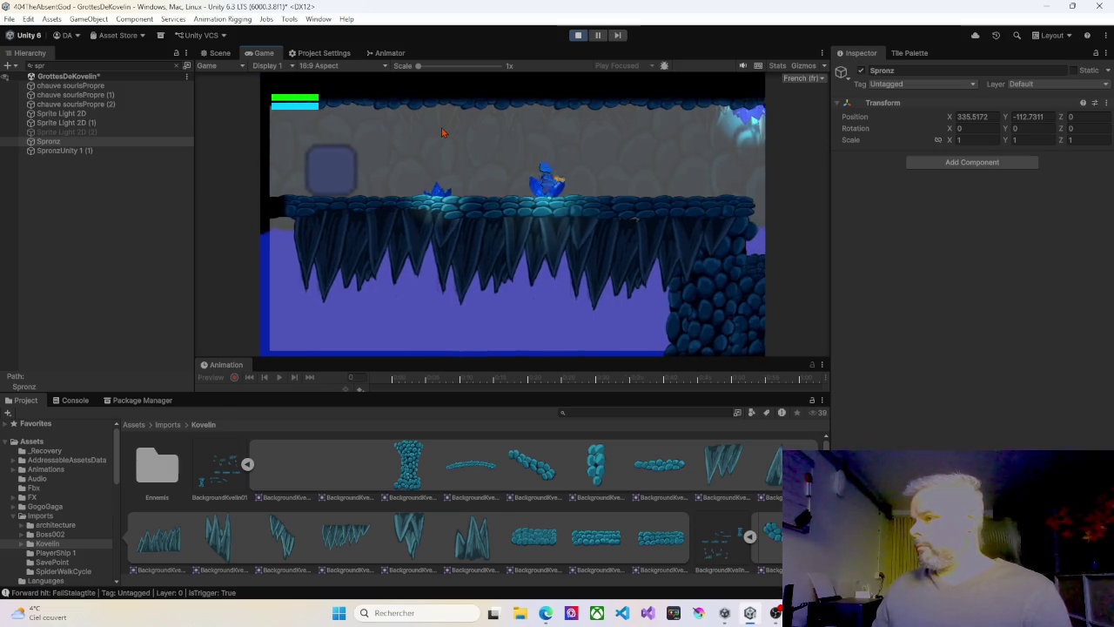
{"action": "key", "text": "Right"}
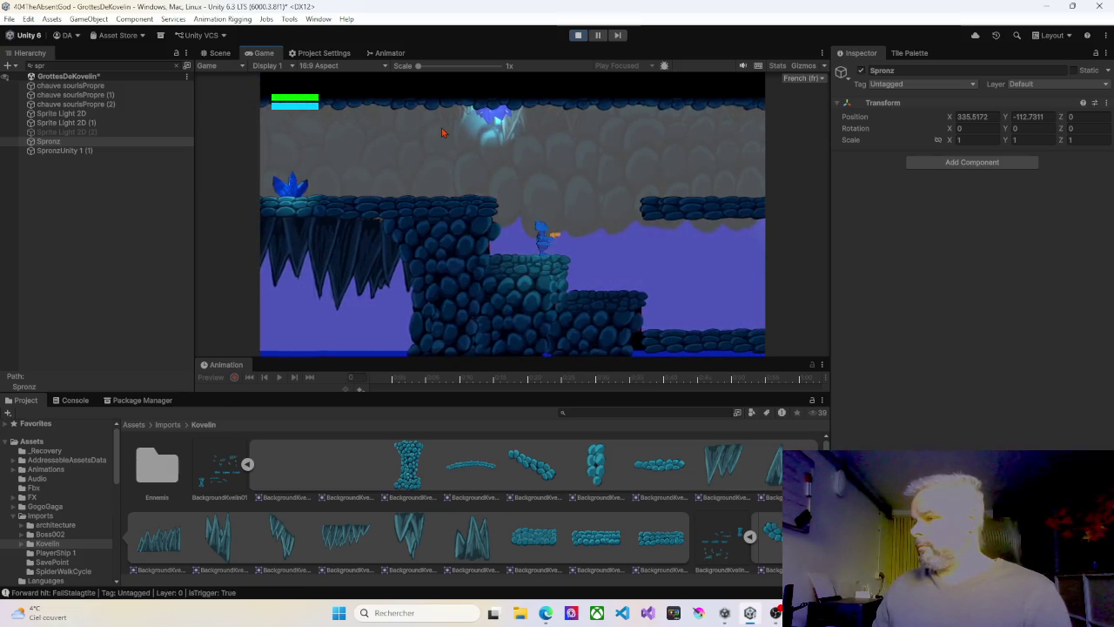
{"action": "key", "text": "Left"}
{"action": "key", "text": "space"}
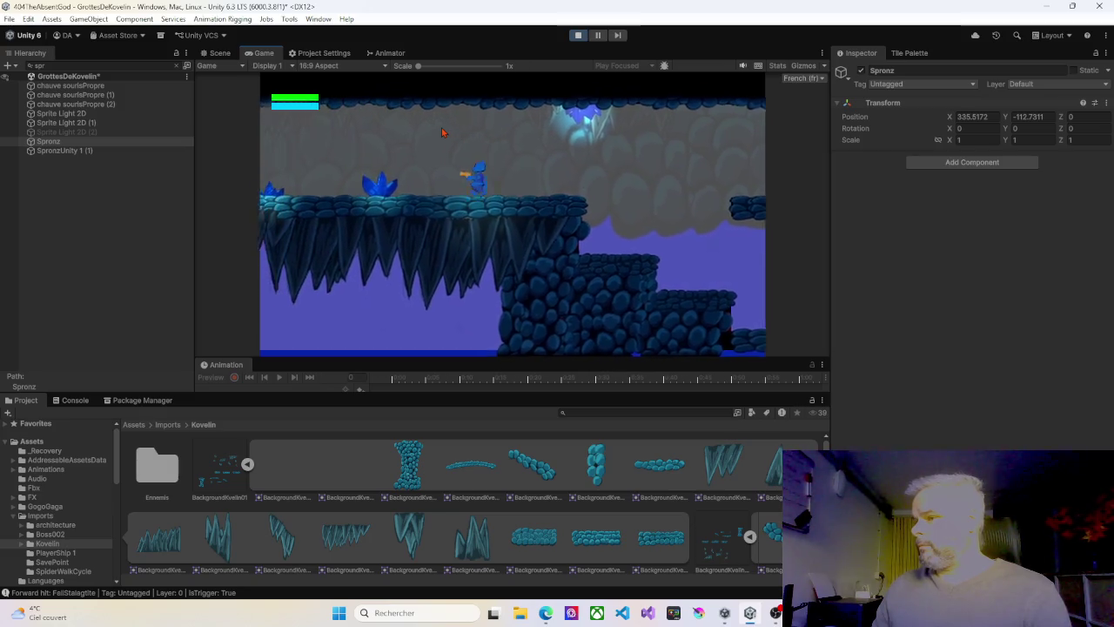
{"action": "key", "text": "Left"}
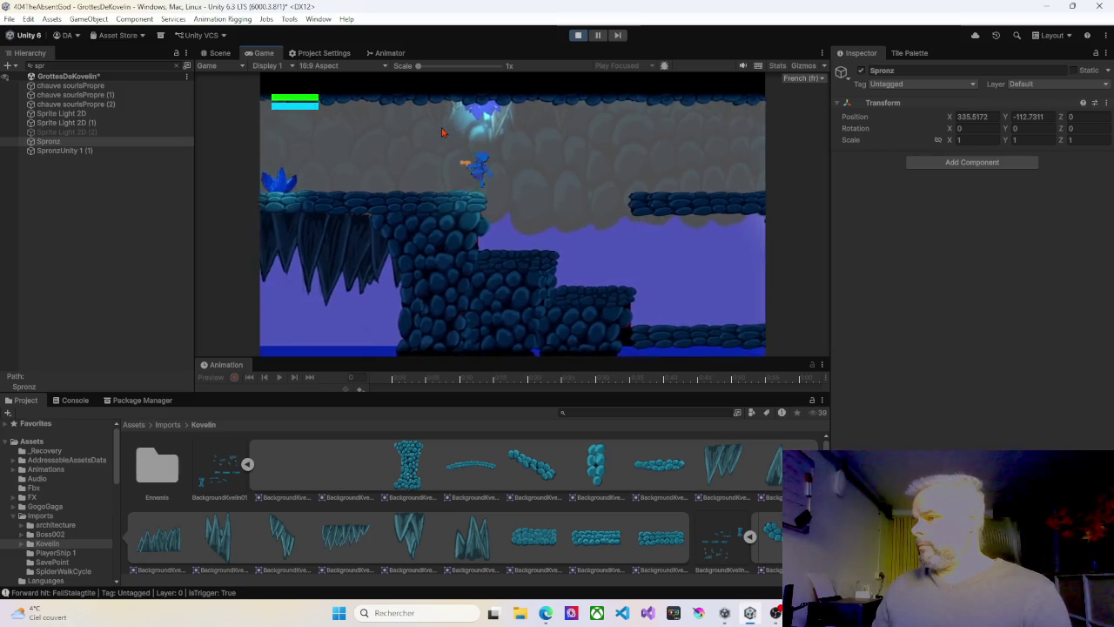
{"action": "key", "text": "Right"}
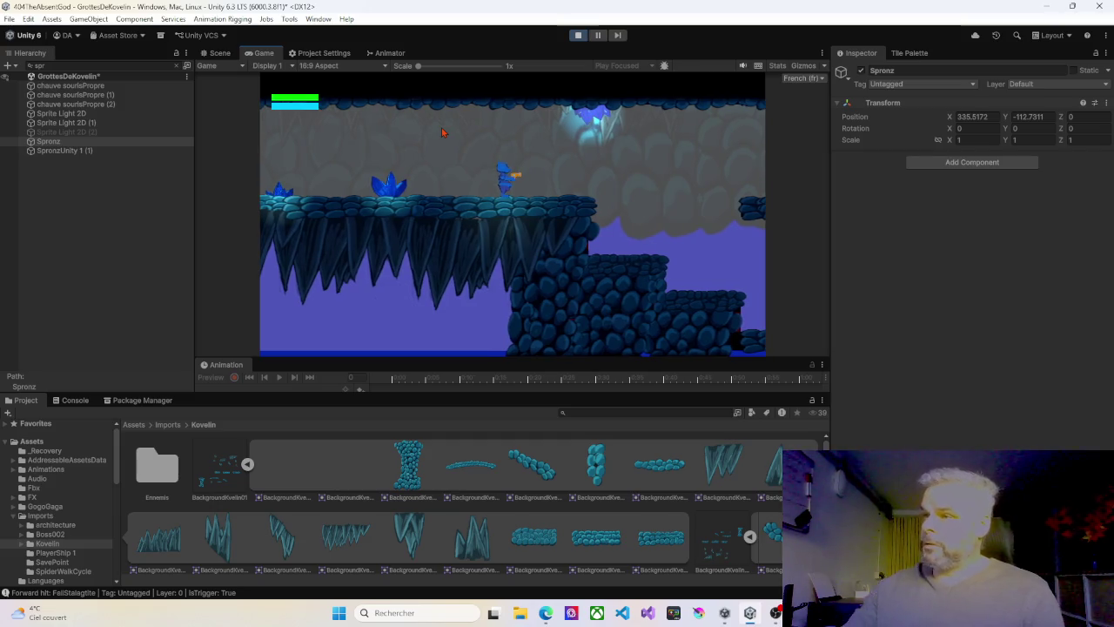
{"action": "left_click", "coordinate": [578, 35]}
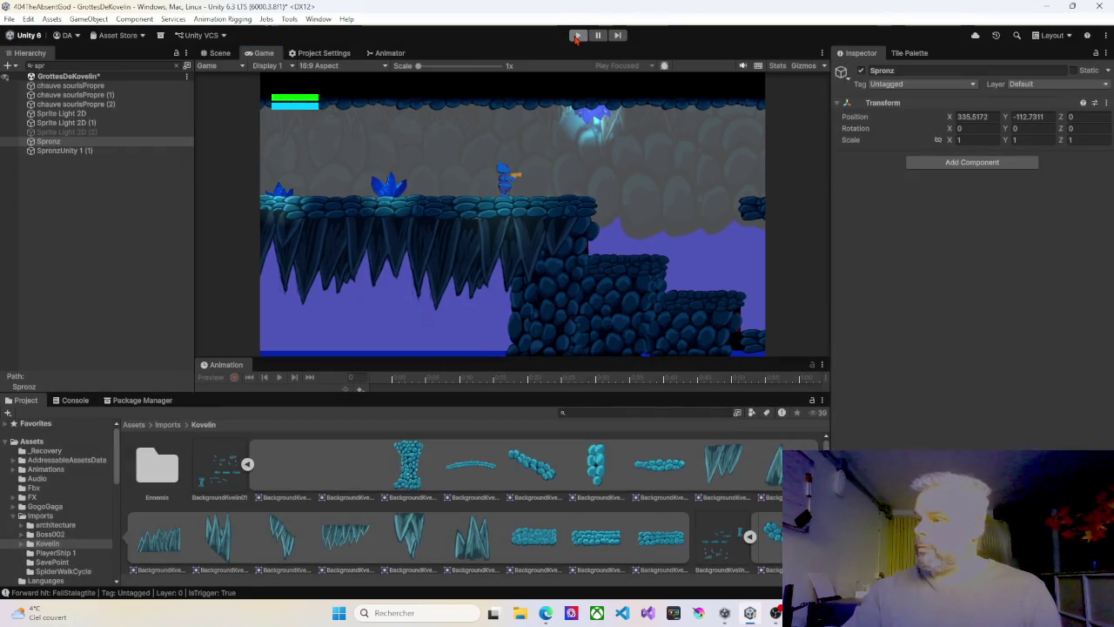
{"action": "left_click", "coordinate": [534, 252]}
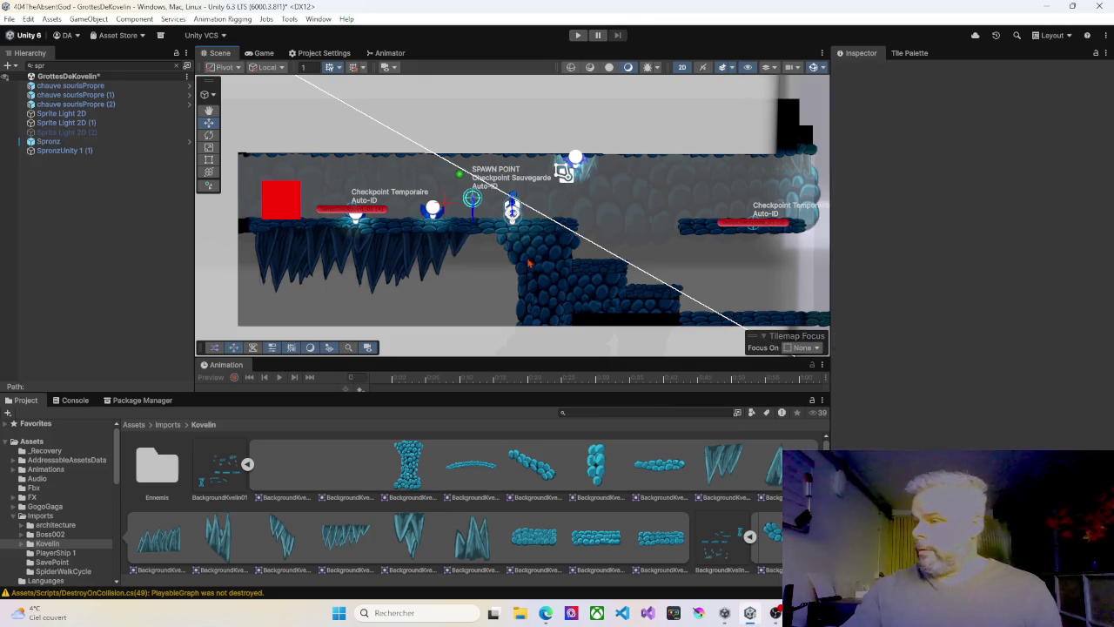
Select the tall rock column, its copies and the platform pieces in turn to inspect them
{"action": "scroll", "coordinate": [538, 275], "scroll_direction": "down", "scroll_amount": 2}
{"action": "left_click_drag", "start_coordinate": [538, 275], "coordinate": [442, 247]}
{"action": "left_click", "coordinate": [445, 252]}
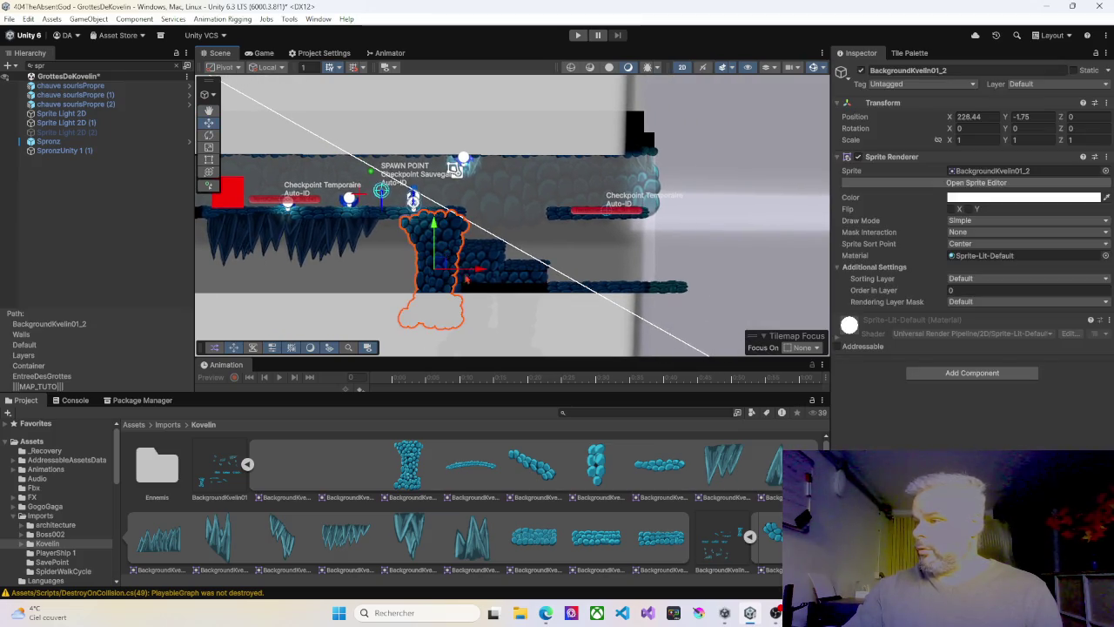
{"action": "left_click", "coordinate": [460, 212]}
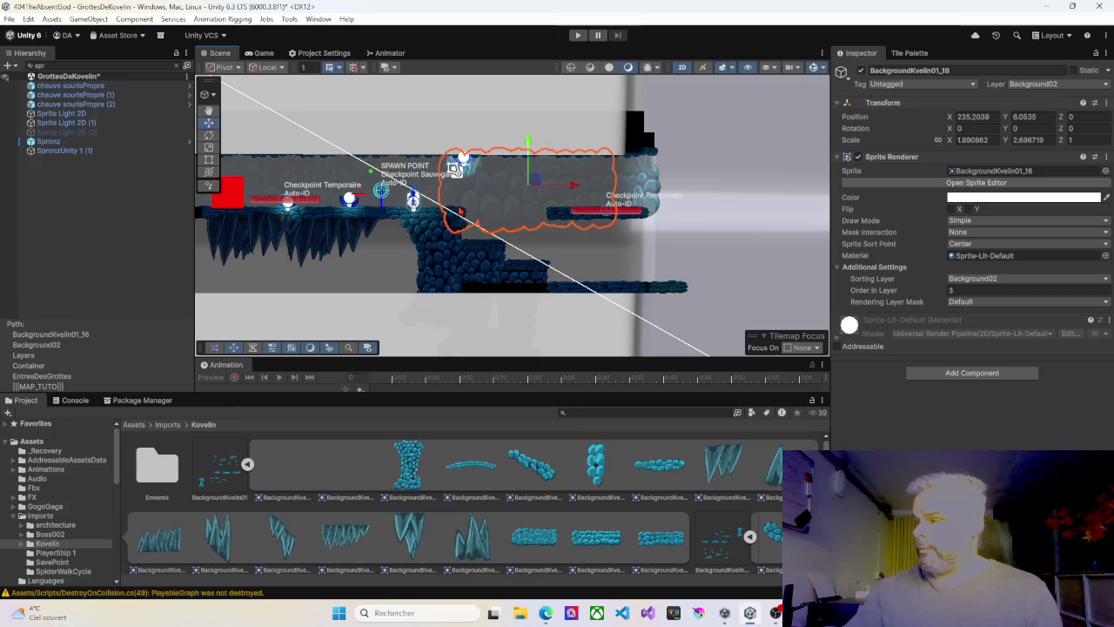
{"action": "left_click", "coordinate": [484, 272]}
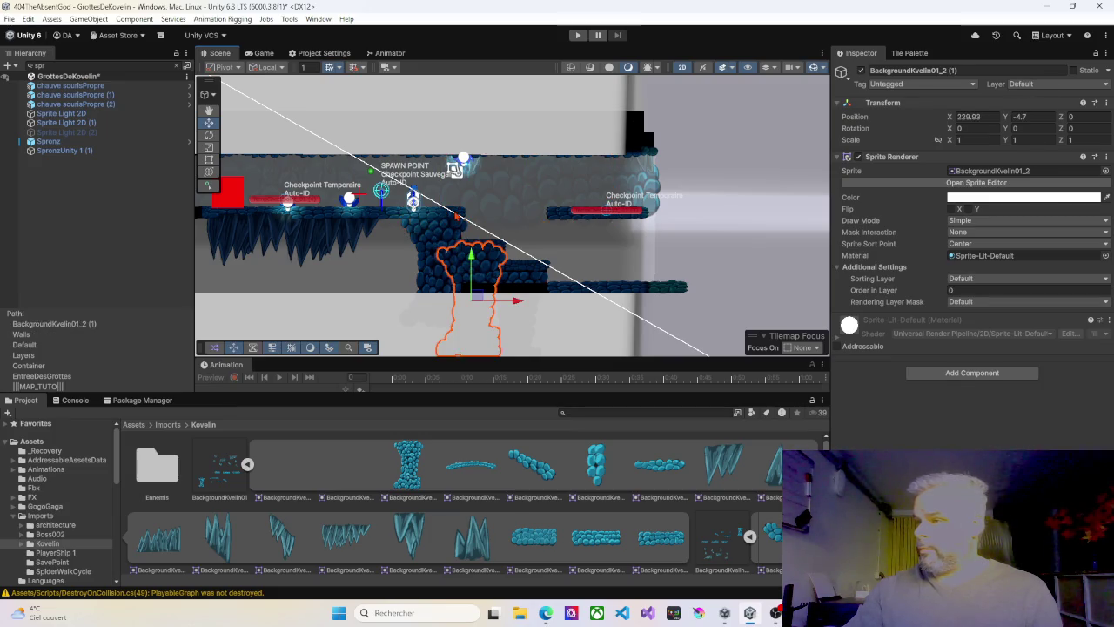
{"action": "left_click", "coordinate": [459, 215]}
{"action": "left_click", "coordinate": [484, 275]}
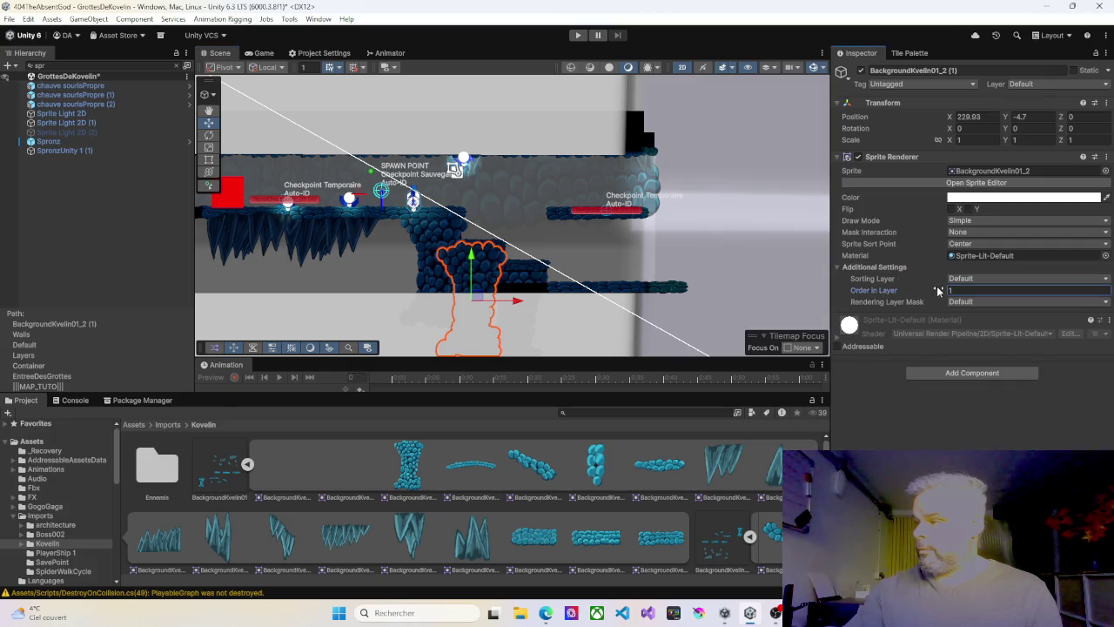
{"action": "left_click", "coordinate": [527, 280]}
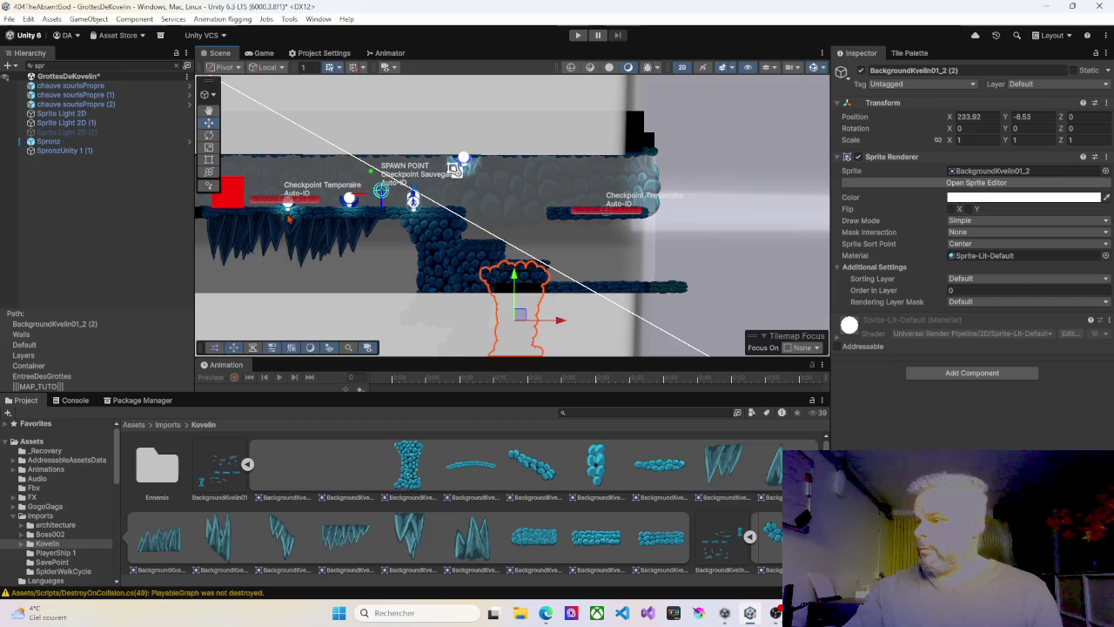
Delete the left spike sprite, undoing and redoing so it stays deleted, then zoom the view
{"action": "left_click", "coordinate": [247, 246]}
{"action": "key", "text": "Delete"}
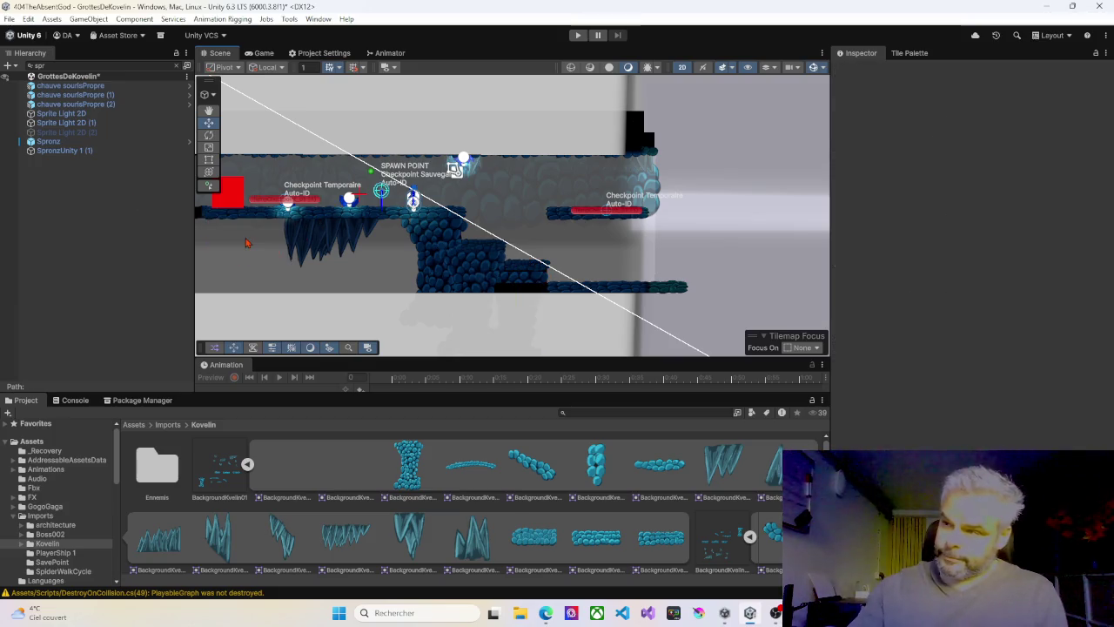
{"action": "key", "text": "ctrl+z"}
{"action": "key", "text": "Delete"}
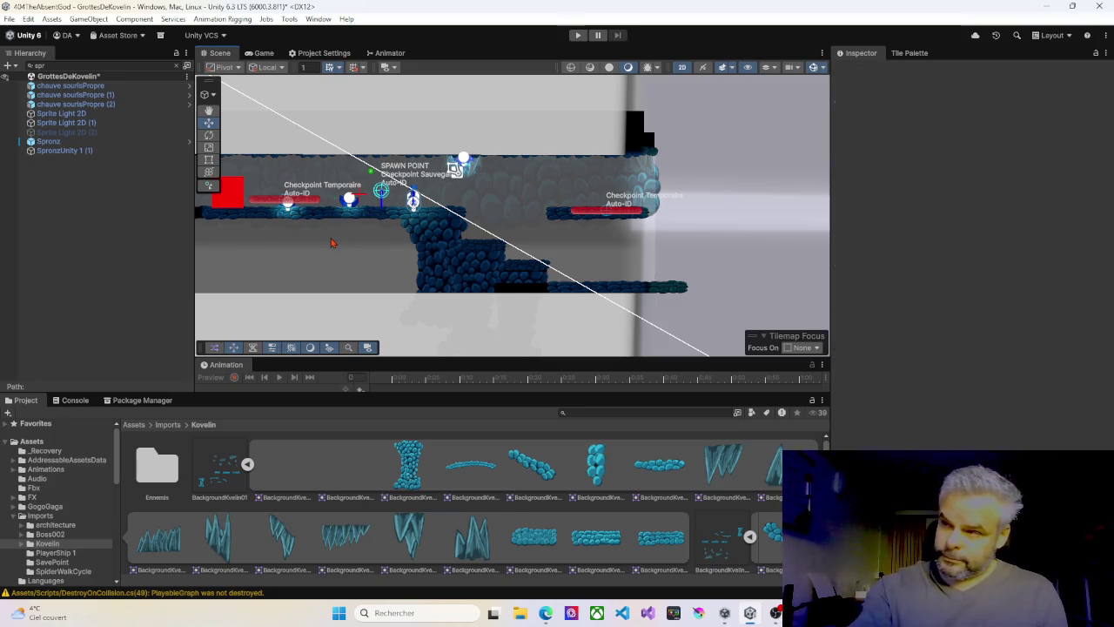
{"action": "scroll", "coordinate": [340, 239], "scroll_direction": "down", "scroll_amount": 2}
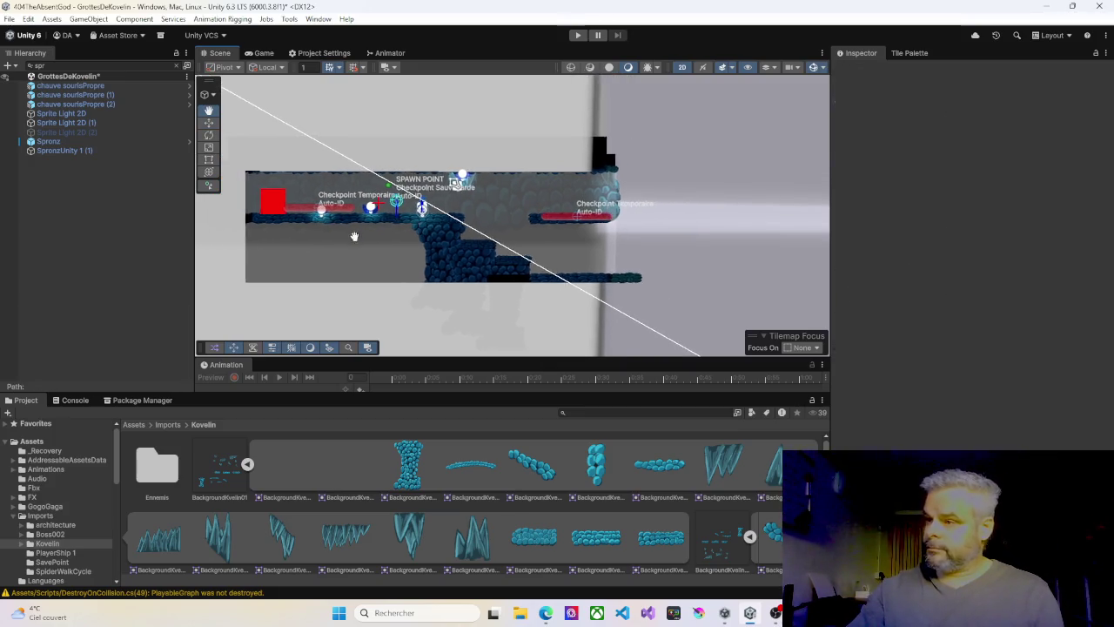
{"action": "scroll", "coordinate": [388, 281], "scroll_direction": "up", "scroll_amount": 5}
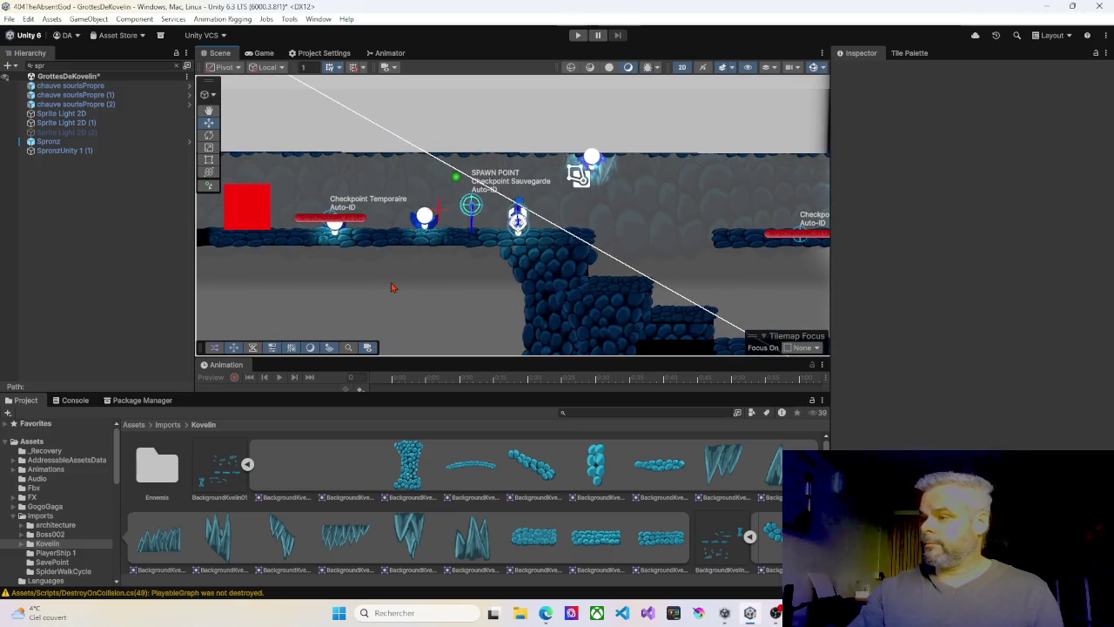
{"action": "scroll", "coordinate": [392, 287], "scroll_direction": "up", "scroll_amount": 2}
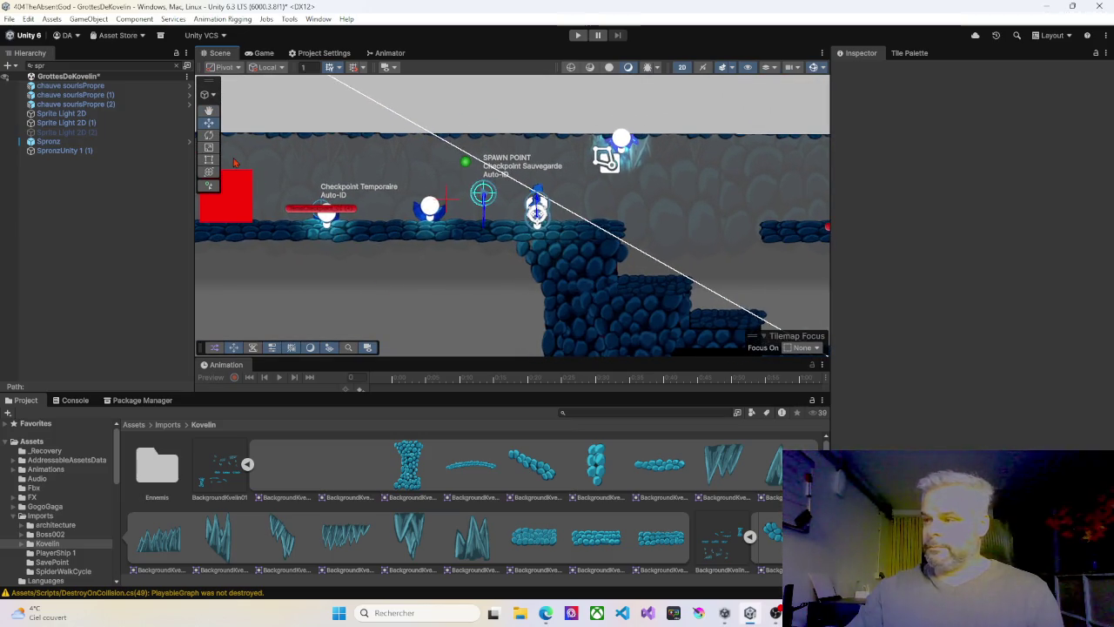
Duplicate the cobblestone rock below the stairs and slide the copy left to X 223
{"action": "left_click_drag", "start_coordinate": [409, 265], "coordinate": [430, 217]}
{"action": "key", "text": "w"}
{"action": "left_click", "coordinate": [659, 293]}
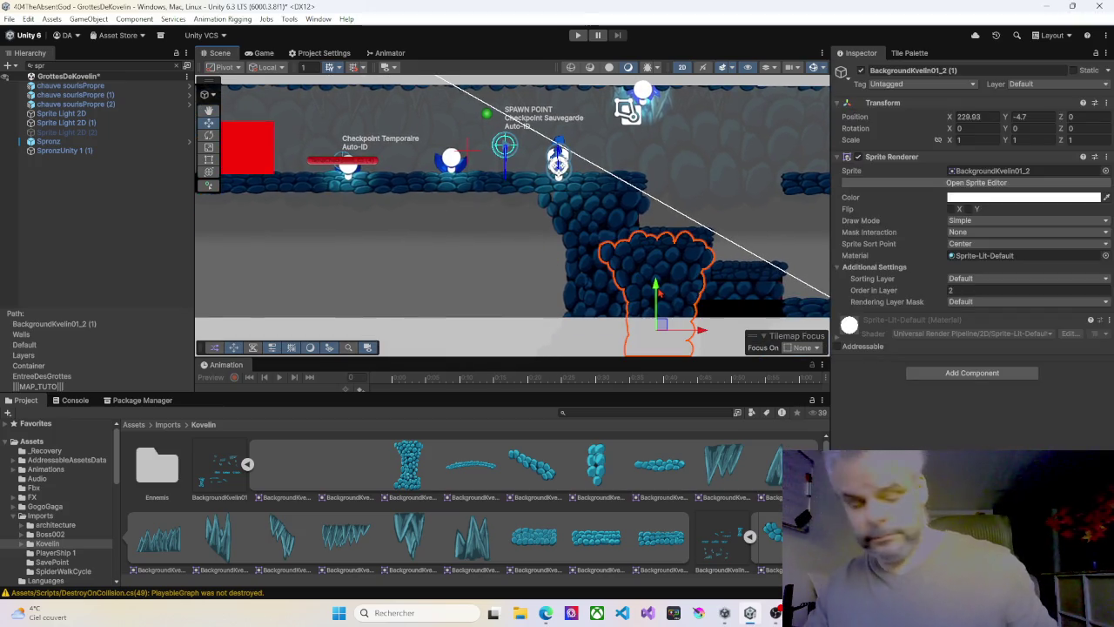
{"action": "key", "text": "ctrl+d"}
{"action": "mouse_move", "coordinate": [704, 332]}
{"action": "left_mouse_down"}
{"action": "mouse_move", "coordinate": [587, 324]}
{"action": "mouse_move", "coordinate": [534, 286]}
{"action": "mouse_move", "coordinate": [519, 231]}
{"action": "left_mouse_up"}
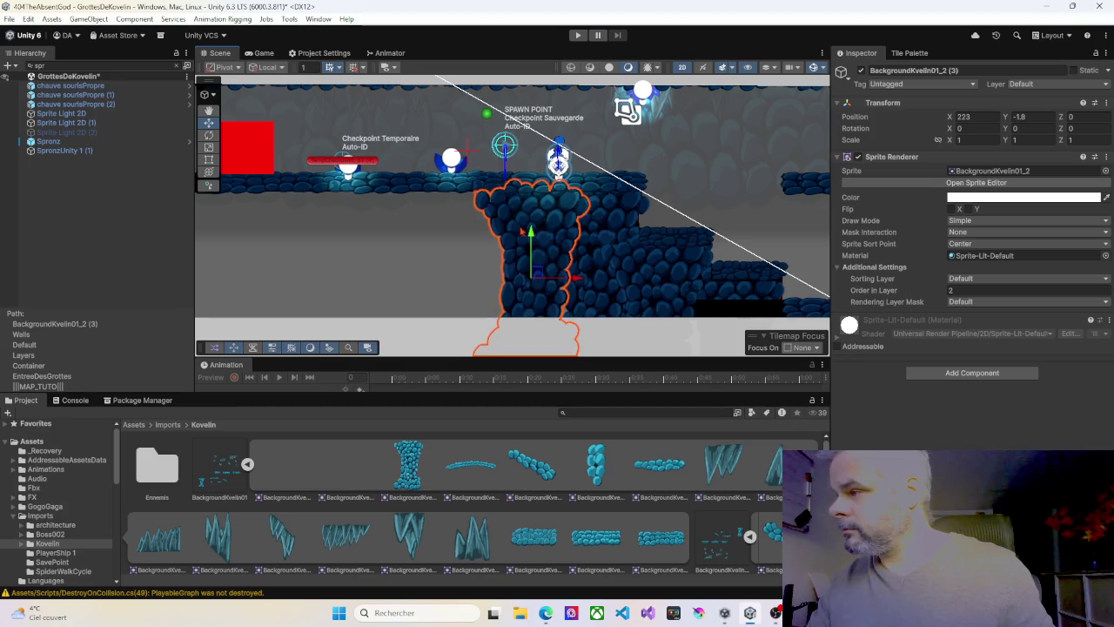
Move the neighbouring rock sprites left to about X 219.73 and X 216.1, another further left
{"action": "left_click", "coordinate": [601, 273]}
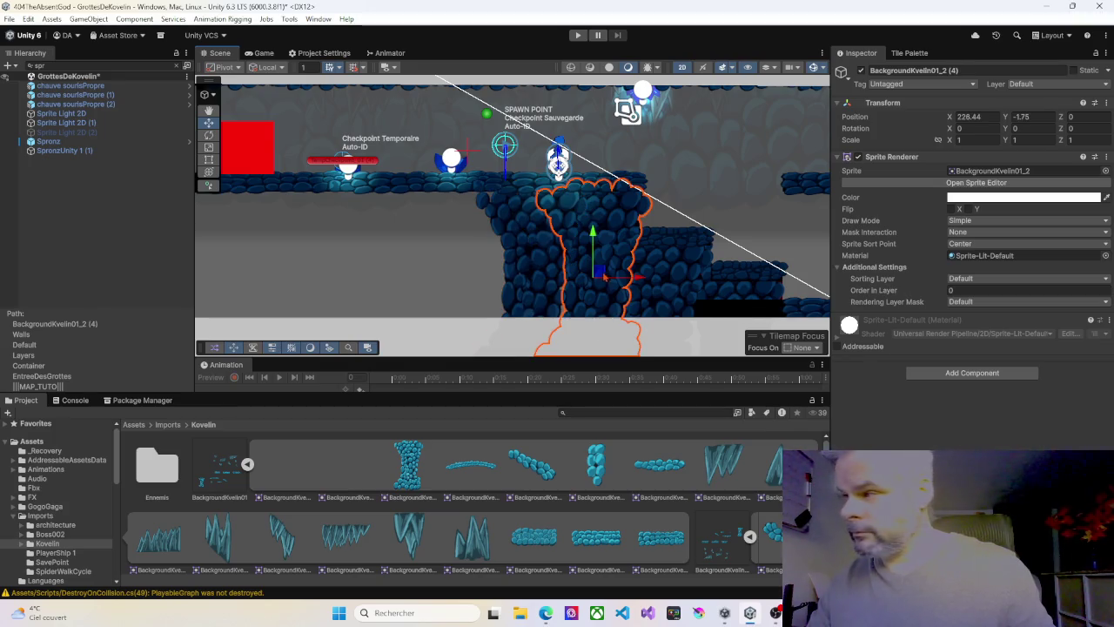
{"action": "mouse_move", "coordinate": [638, 279]}
{"action": "left_mouse_down"}
{"action": "mouse_move", "coordinate": [498, 276]}
{"action": "mouse_move", "coordinate": [514, 277]}
{"action": "left_mouse_up"}
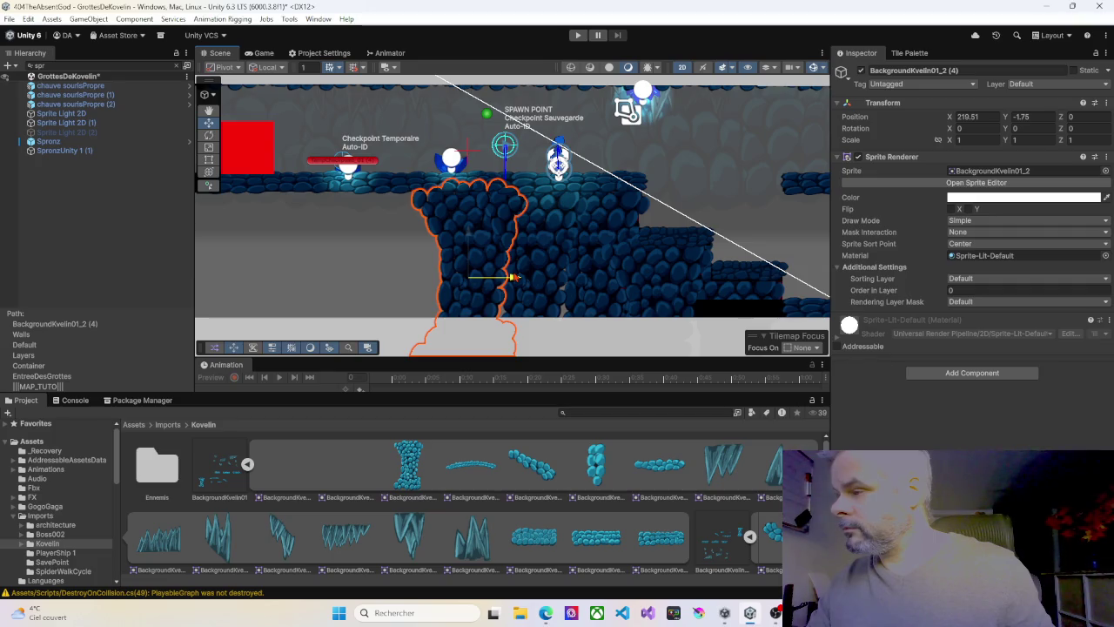
{"action": "left_click", "coordinate": [549, 278]}
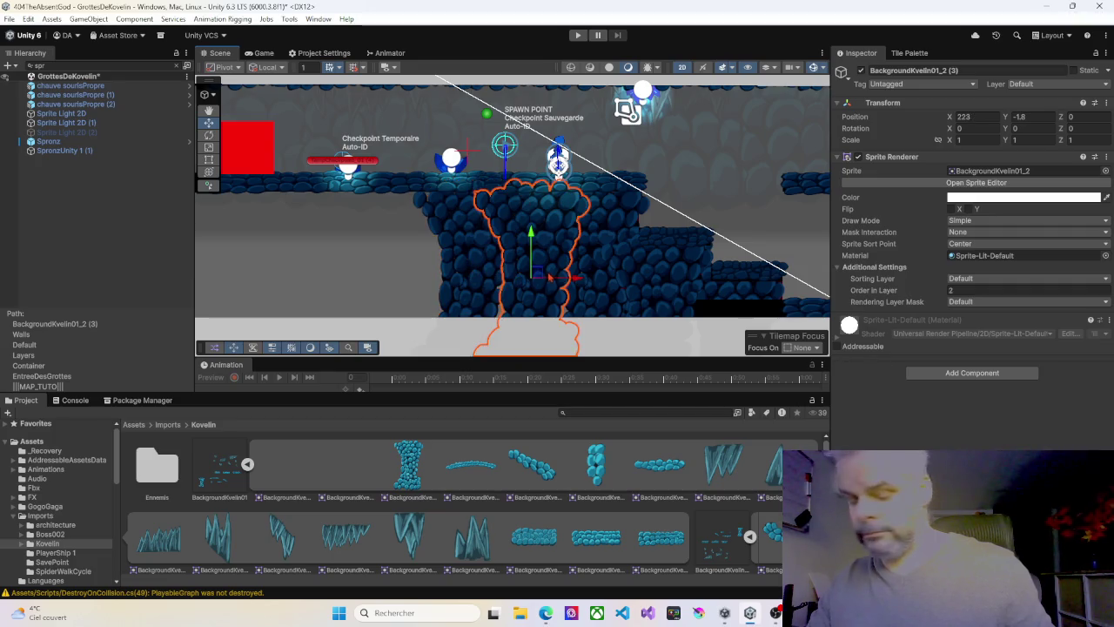
{"action": "left_click_drag", "start_coordinate": [576, 280], "coordinate": [452, 278]}
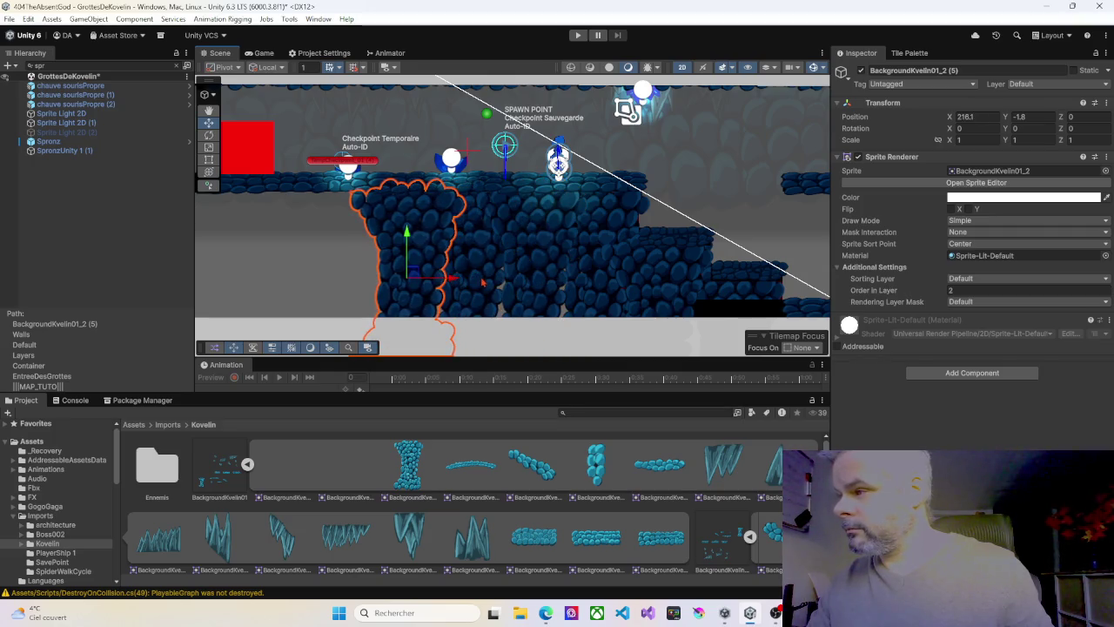
{"action": "left_click", "coordinate": [485, 281]}
{"action": "mouse_move", "coordinate": [508, 279]}
{"action": "left_mouse_down"}
{"action": "mouse_move", "coordinate": [309, 277]}
{"action": "mouse_move", "coordinate": [320, 278]}
{"action": "left_mouse_up"}
{"action": "left_click", "coordinate": [416, 263]}
Duplicate another wall rock and move the copy further left
{"action": "left_click_drag", "start_coordinate": [361, 233], "coordinate": [471, 233]}
{"action": "left_click", "coordinate": [454, 280]}
{"action": "key", "text": "ctrl+d"}
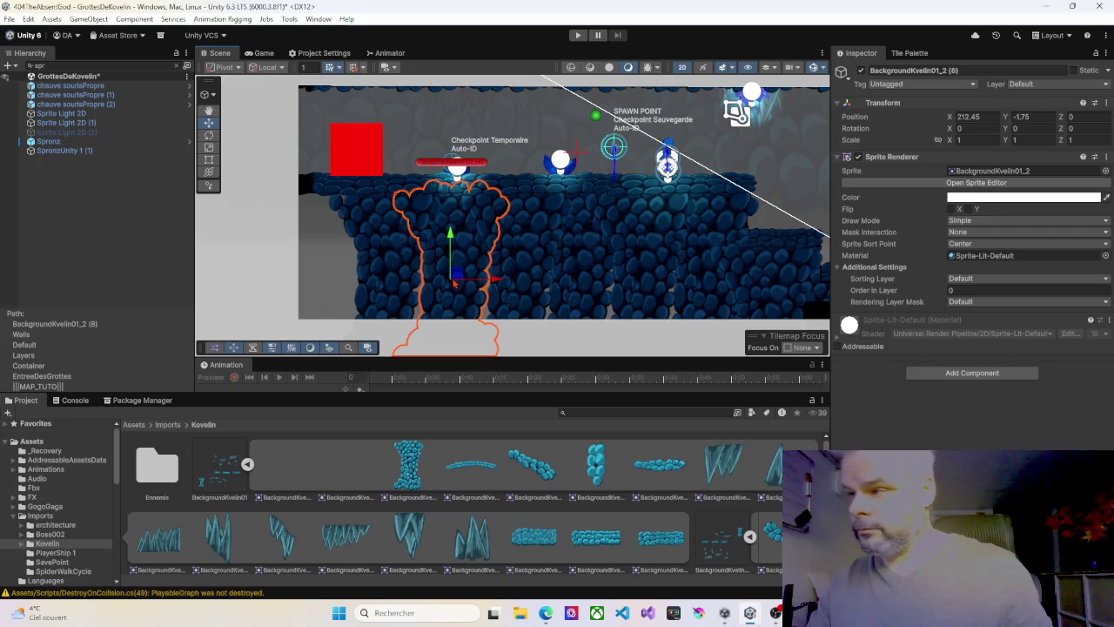
{"action": "left_click_drag", "start_coordinate": [494, 278], "coordinate": [371, 277]}
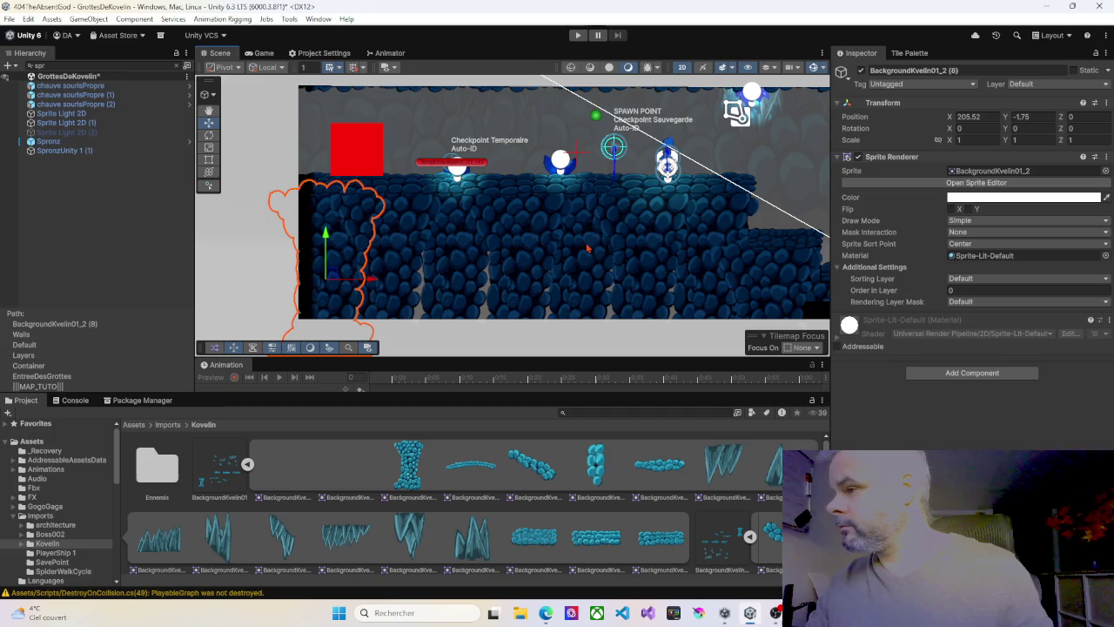
Widen the small rock sprite inside the wall with the Rect tool
{"action": "mouse_move", "coordinate": [553, 259]}
{"action": "left_mouse_down"}
{"action": "mouse_move", "coordinate": [426, 252]}
{"action": "mouse_move", "coordinate": [527, 263]}
{"action": "left_mouse_up"}
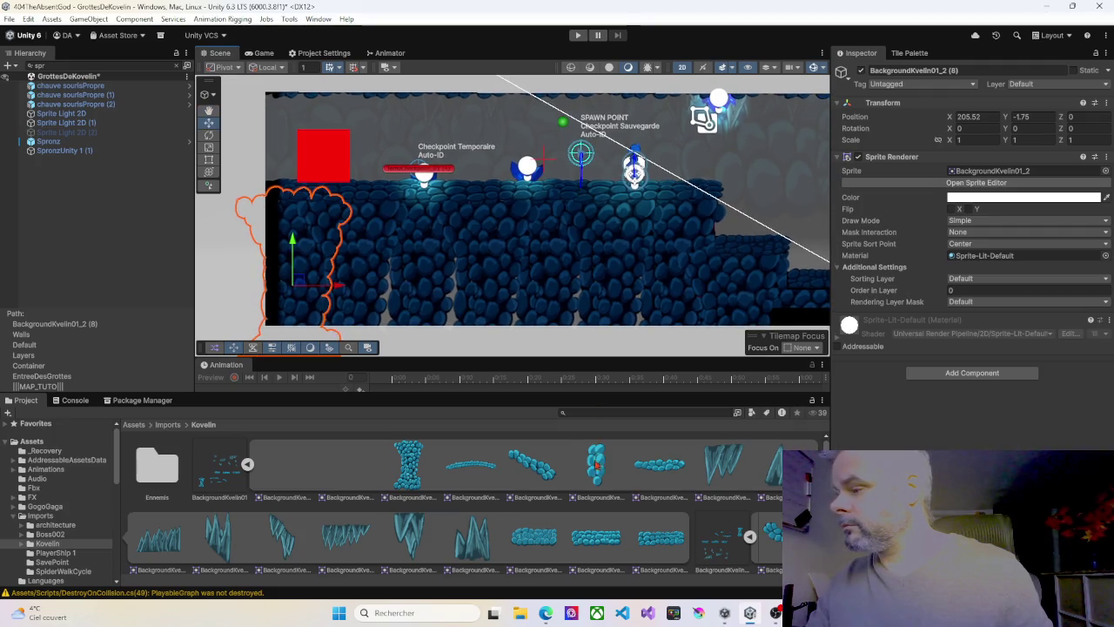
{"action": "left_click", "coordinate": [384, 311]}
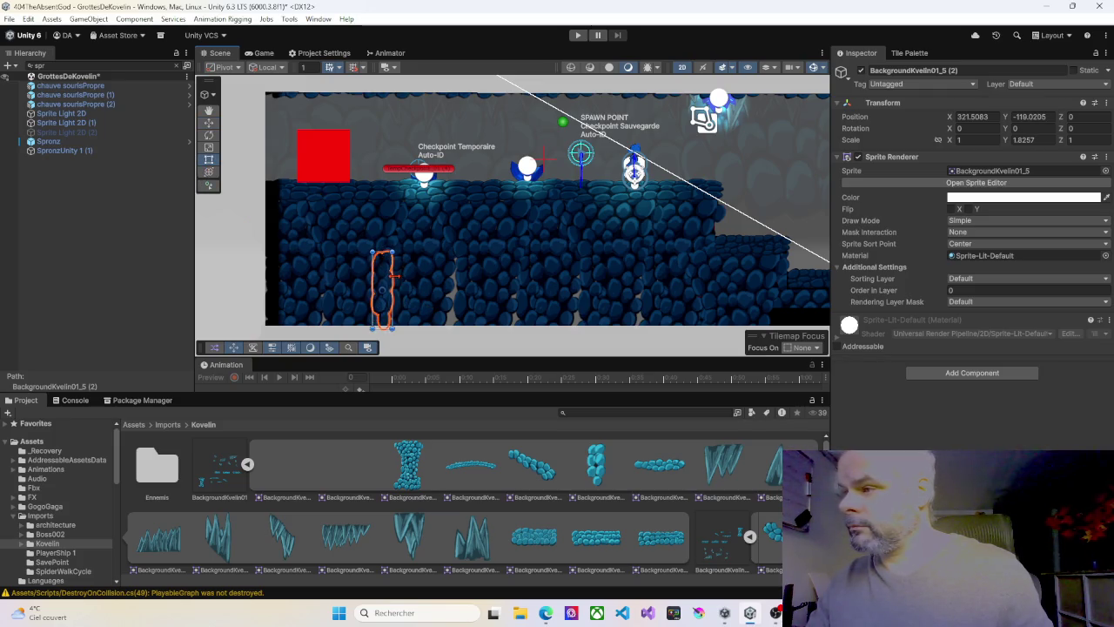
{"action": "mouse_move", "coordinate": [397, 274]}
{"action": "left_mouse_down"}
{"action": "mouse_move", "coordinate": [622, 274]}
{"action": "mouse_move", "coordinate": [402, 273]}
{"action": "left_mouse_up"}
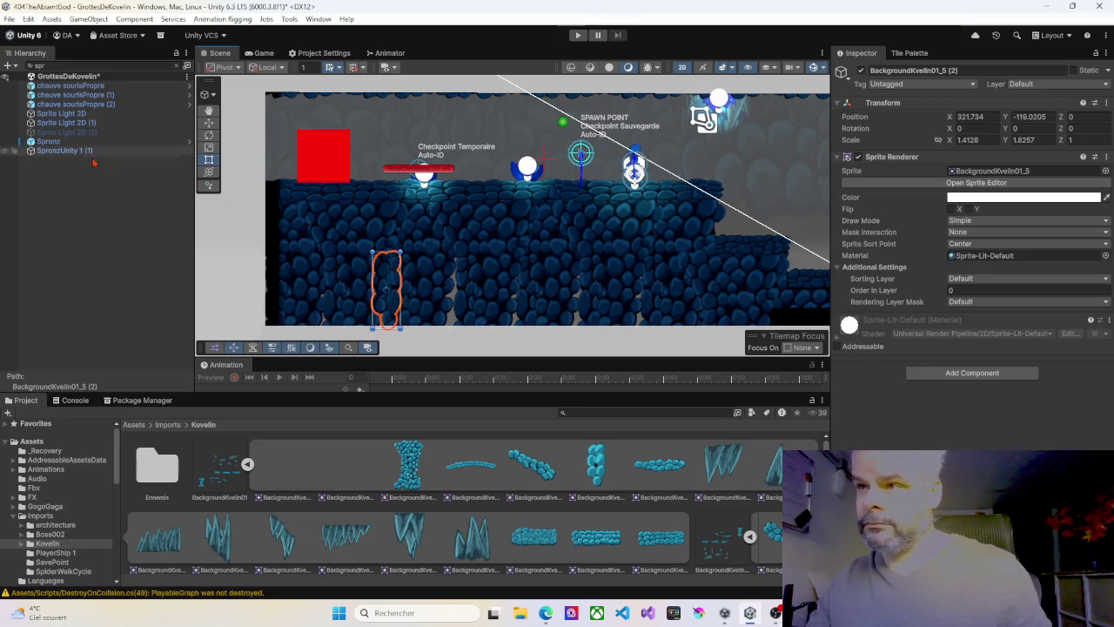
Clear the Hierarchy search and drag the five loose Background sprites into the Walls object
{"action": "left_click", "coordinate": [181, 69]}
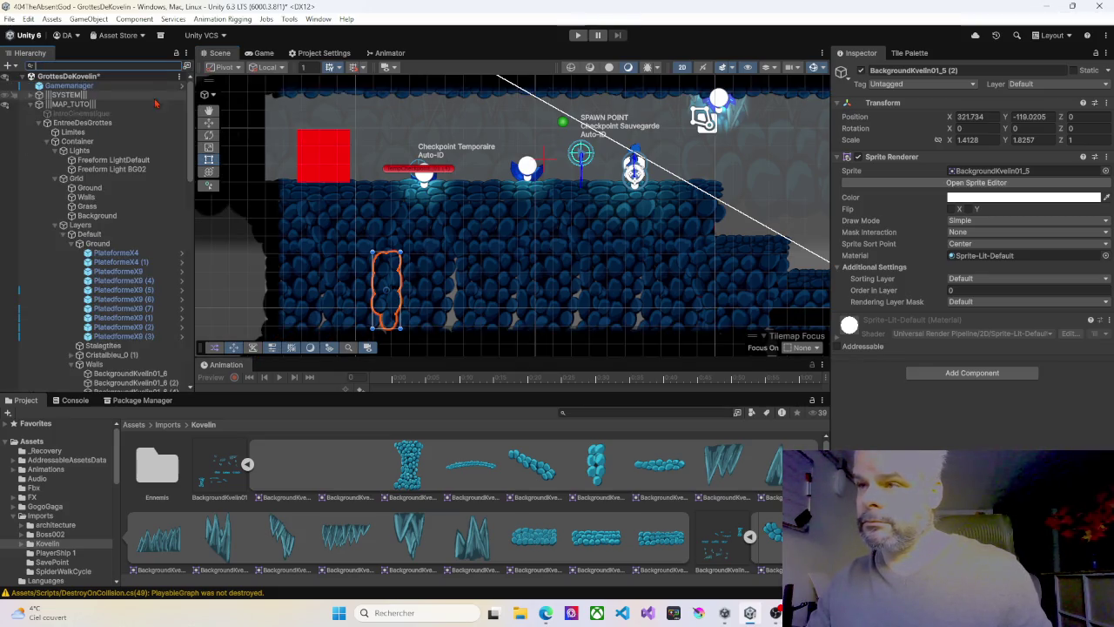
{"action": "scroll", "coordinate": [124, 360], "scroll_direction": "down", "scroll_amount": 3}
{"action": "scroll", "coordinate": [125, 360], "scroll_direction": "down", "scroll_amount": 10}
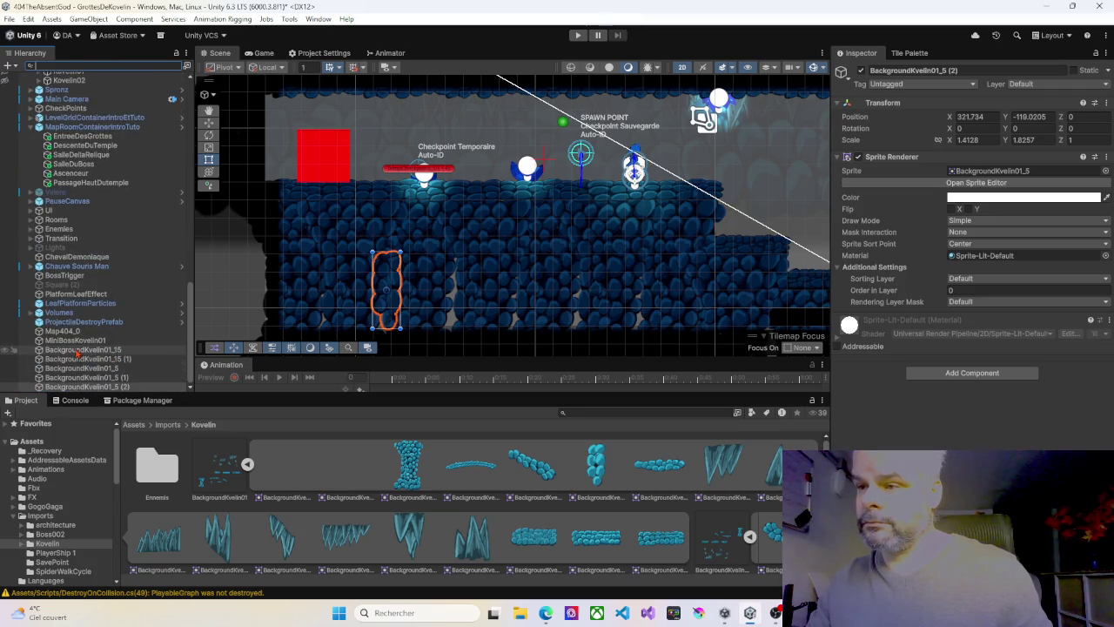
{"action": "left_click", "coordinate": [76, 350]}
{"action": "left_click", "coordinate": [80, 387], "text": "shift"}
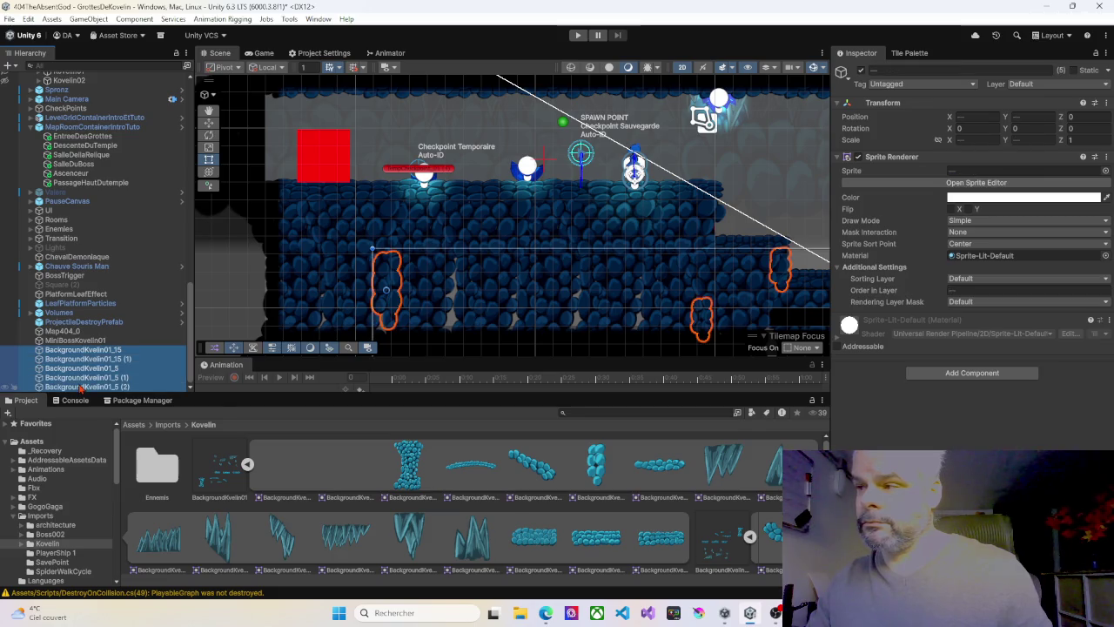
{"action": "mouse_move", "coordinate": [77, 353]}
{"action": "left_mouse_down"}
{"action": "mouse_move", "coordinate": [105, 241]}
{"action": "mouse_move", "coordinate": [68, 69]}
{"action": "mouse_move", "coordinate": [76, 80]}
{"action": "mouse_move", "coordinate": [100, 69]}
{"action": "mouse_move", "coordinate": [78, 79]}
{"action": "mouse_move", "coordinate": [96, 79]}
{"action": "mouse_move", "coordinate": [54, 116]}
{"action": "mouse_move", "coordinate": [91, 223]}
{"action": "left_mouse_up"}
{"action": "left_click_drag", "start_coordinate": [100, 306], "coordinate": [96, 343]}
{"action": "scroll", "coordinate": [384, 289], "scroll_direction": "down", "scroll_amount": 2}
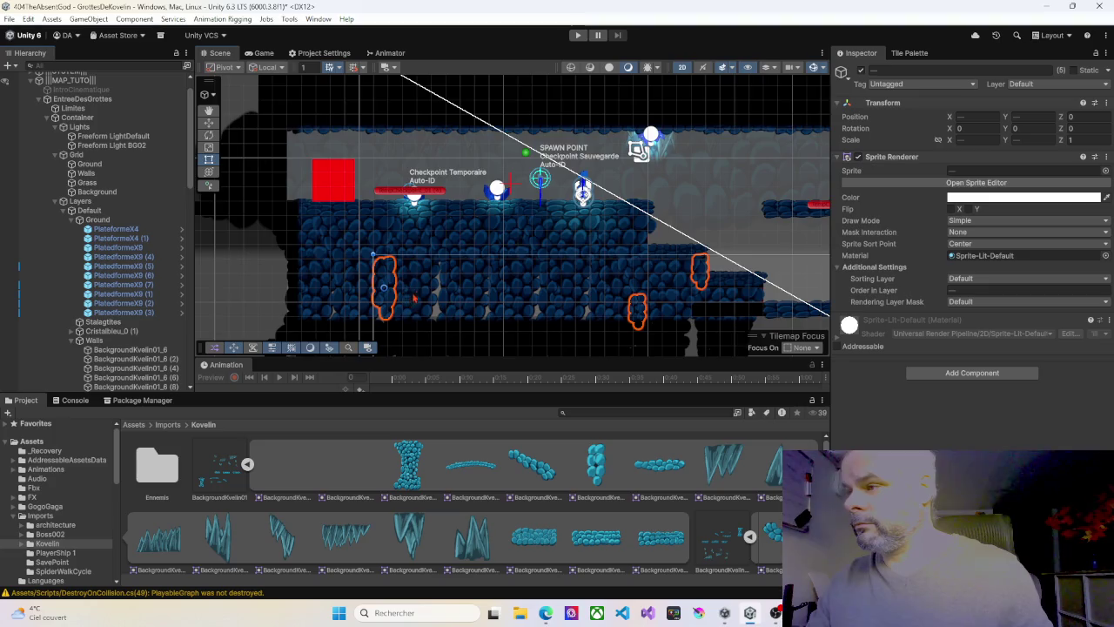
Select the left wall sprite, then the smaller overlapping rock sprite
{"action": "left_click_drag", "start_coordinate": [415, 298], "coordinate": [404, 228]}
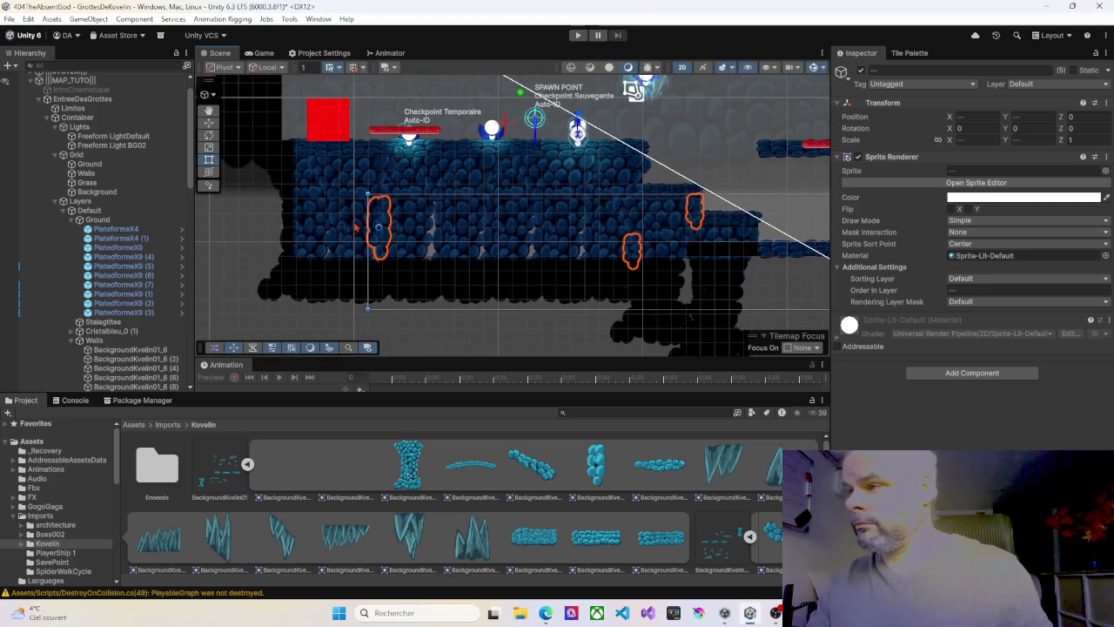
{"action": "left_click", "coordinate": [373, 227]}
{"action": "left_click", "coordinate": [383, 228]}
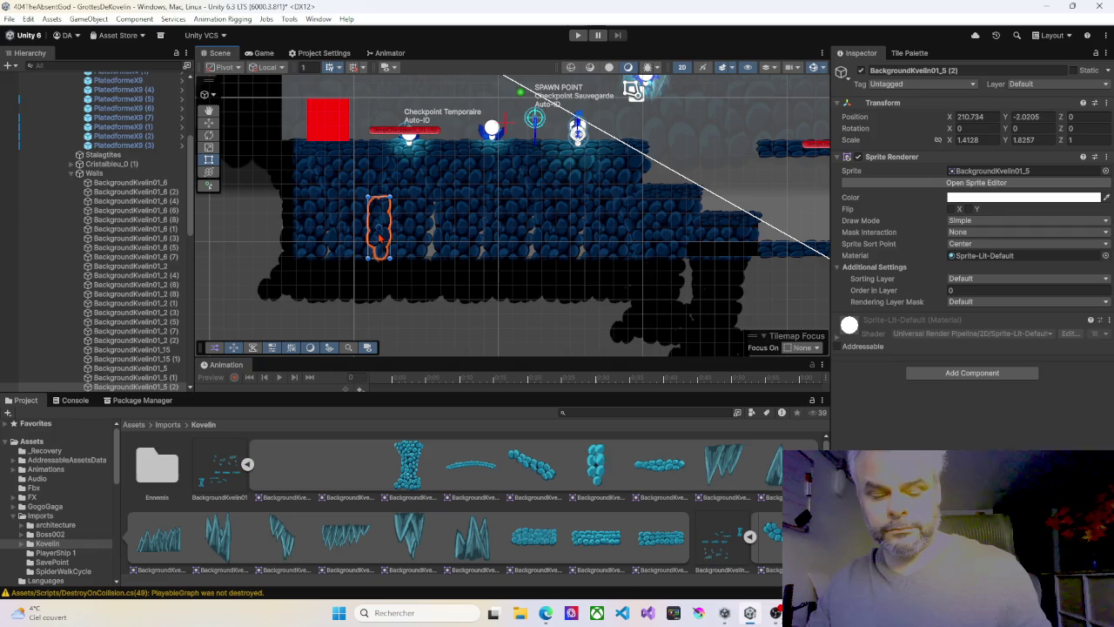
Shift the small elongated rock sprite and duplicate it
{"action": "mouse_move", "coordinate": [383, 228]}
{"action": "left_mouse_down"}
{"action": "mouse_move", "coordinate": [478, 242]}
{"action": "mouse_move", "coordinate": [497, 230]}
{"action": "mouse_move", "coordinate": [588, 233]}
{"action": "mouse_move", "coordinate": [333, 237]}
{"action": "left_mouse_up"}
{"action": "key", "text": "ctrl+d"}
{"action": "key", "text": "ctrl+d"}
{"action": "key", "text": "ctrl+d"}
{"action": "key", "text": "ctrl+d"}
{"action": "key", "text": "ctrl+d"}
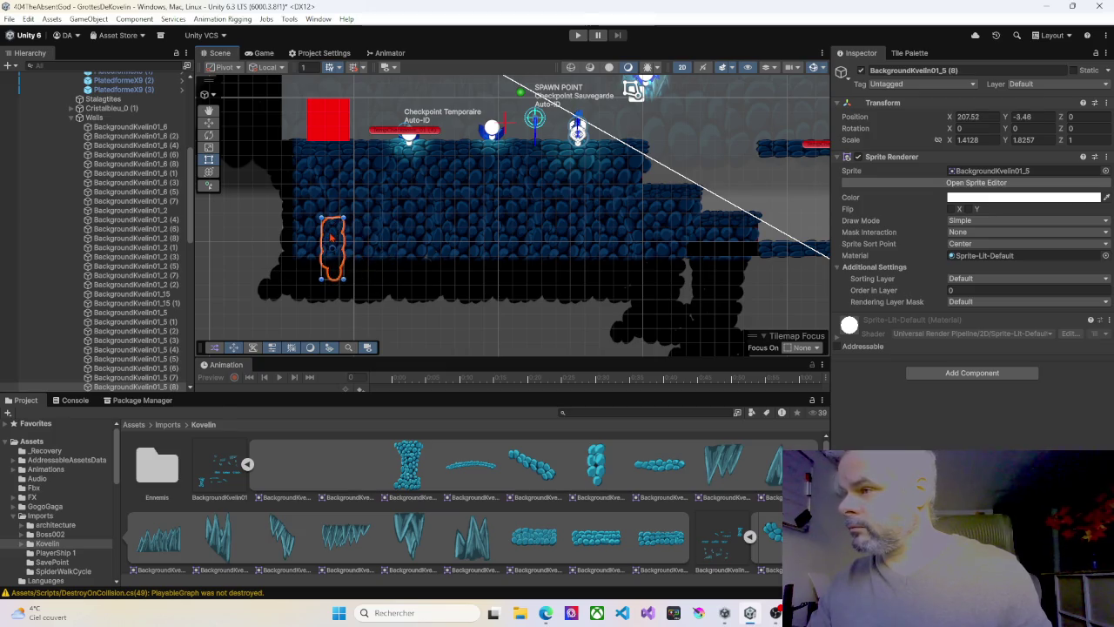
{"action": "left_click_drag", "start_coordinate": [453, 240], "coordinate": [358, 226]}
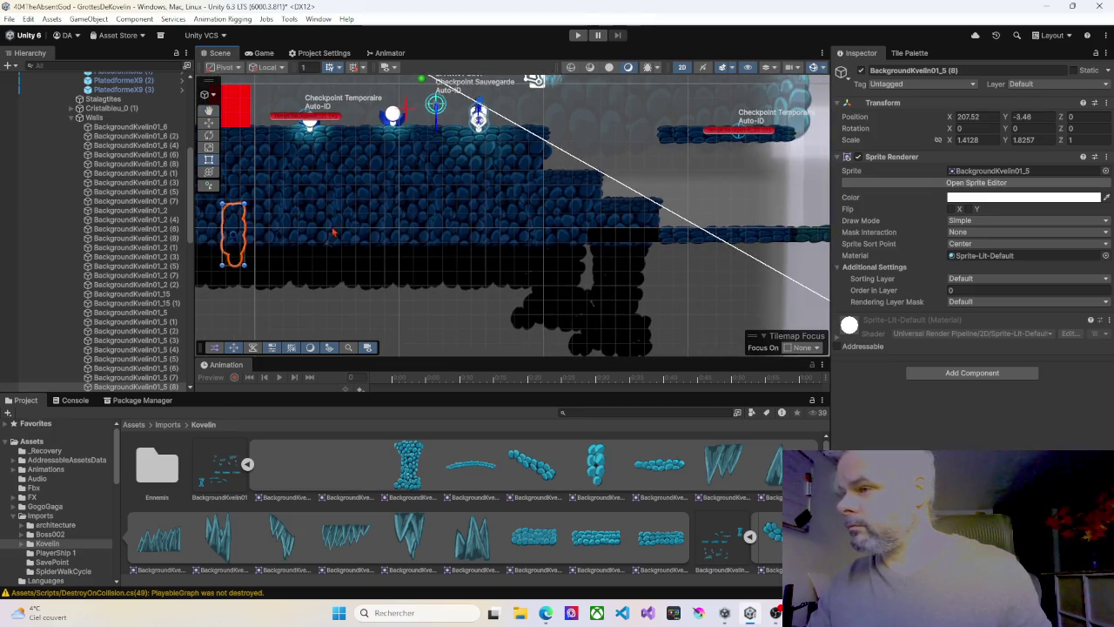
Duplicate the small rock at the wall's left edge and place the copy beneath the stairs
{"action": "left_click", "coordinate": [232, 226]}
{"action": "left_click", "coordinate": [224, 234]}
{"action": "left_click", "coordinate": [228, 237]}
{"action": "key", "text": "ctrl+d"}
{"action": "left_click_drag", "start_coordinate": [240, 225], "coordinate": [593, 237]}
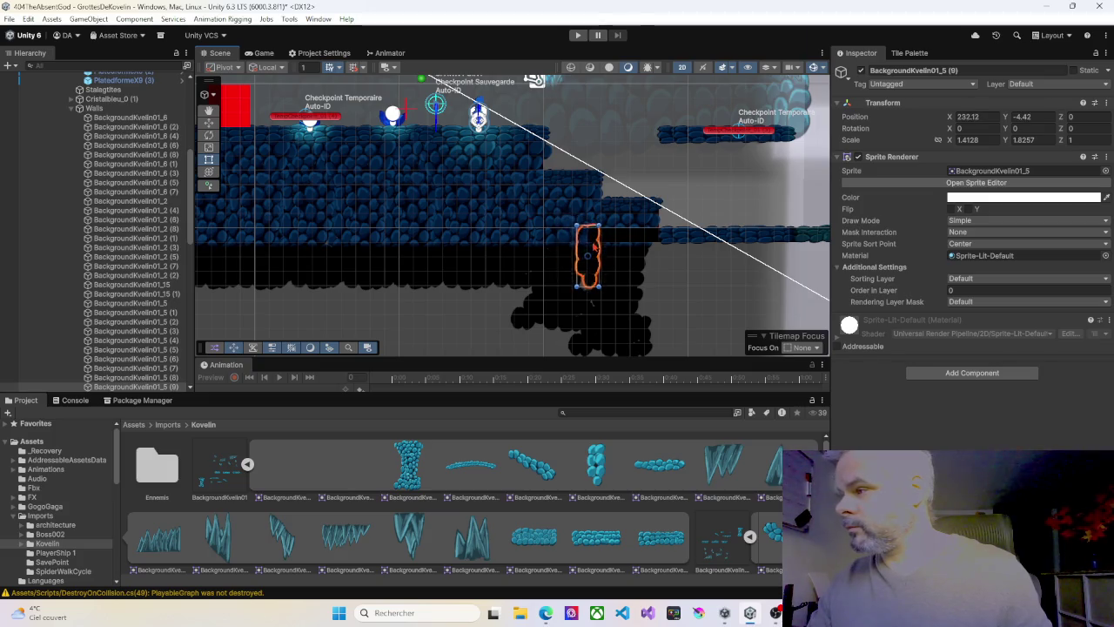
{"action": "mouse_move", "coordinate": [421, 207]}
{"action": "left_mouse_down"}
{"action": "mouse_move", "coordinate": [532, 219]}
{"action": "mouse_move", "coordinate": [478, 228]}
{"action": "mouse_move", "coordinate": [453, 249]}
{"action": "mouse_move", "coordinate": [376, 237]}
{"action": "left_mouse_up"}
{"action": "scroll", "coordinate": [153, 184], "scroll_direction": "up", "scroll_amount": 2}
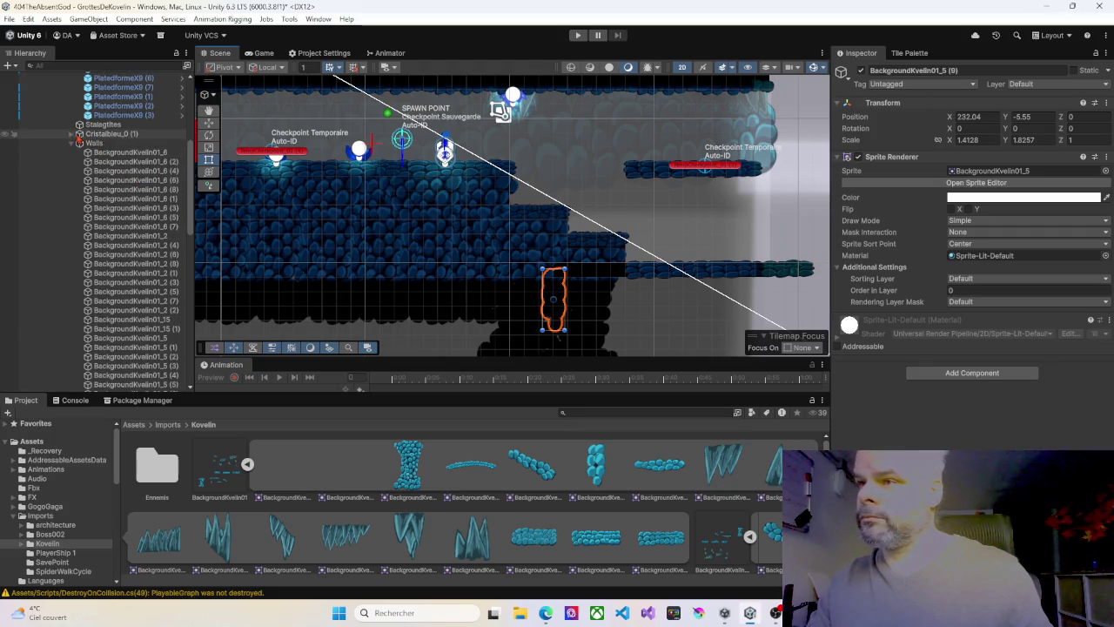
Select the Ground tilemap, open the Tile Palette and pick its first tile
{"action": "scroll", "coordinate": [110, 194], "scroll_direction": "up", "scroll_amount": 5}
{"action": "scroll", "coordinate": [111, 187], "scroll_direction": "up", "scroll_amount": 4}
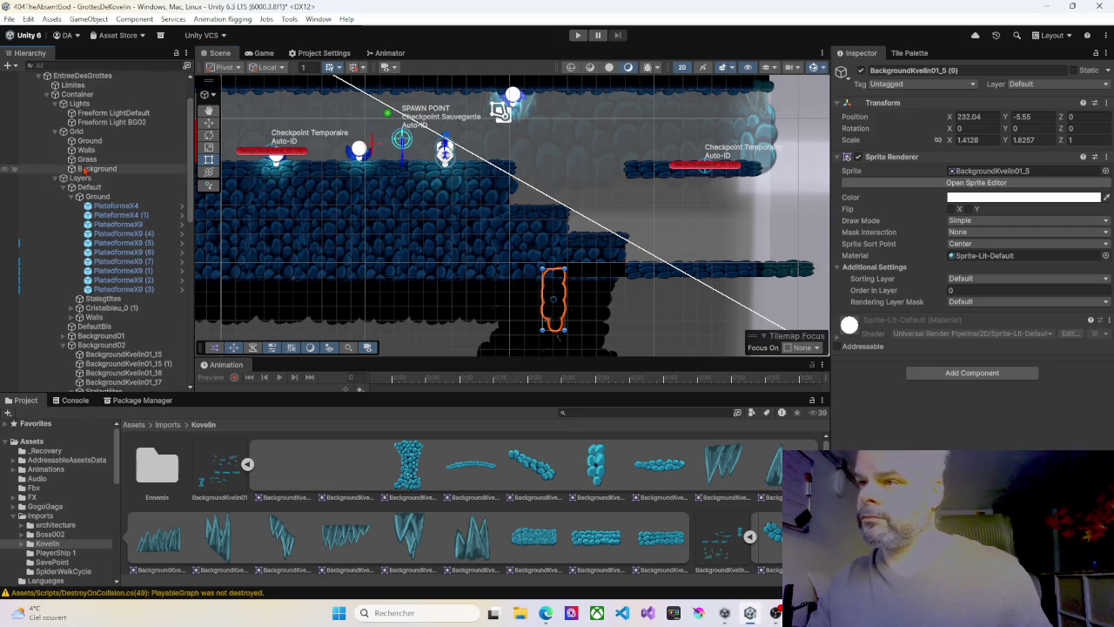
{"action": "left_click", "coordinate": [130, 141]}
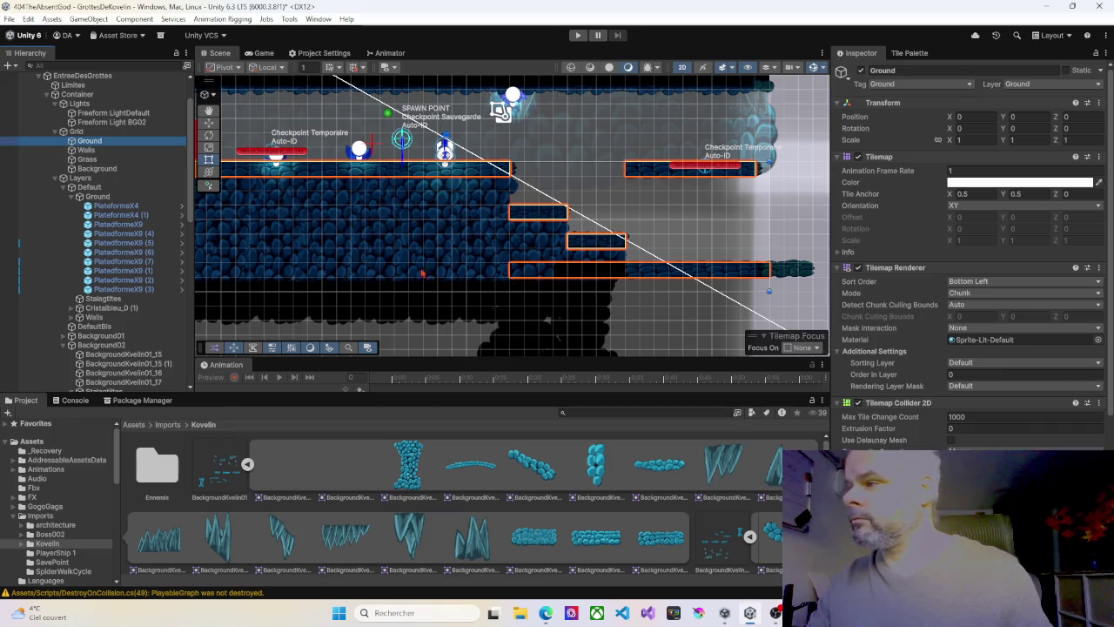
{"action": "key", "text": "Left"}
{"action": "key", "text": "Up"}
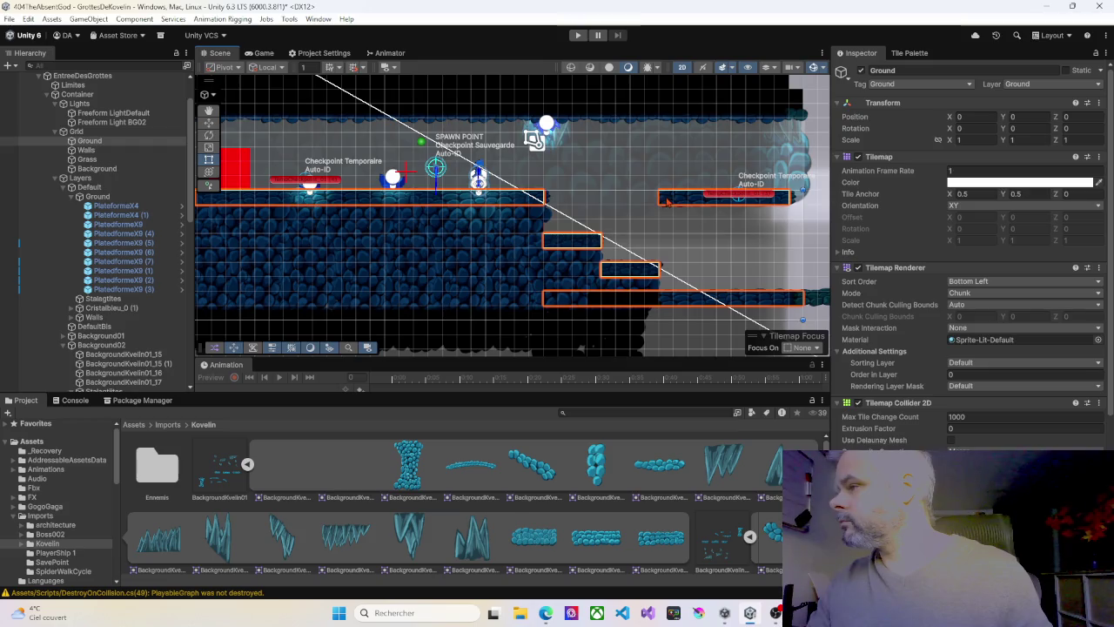
{"action": "left_click", "coordinate": [668, 202]}
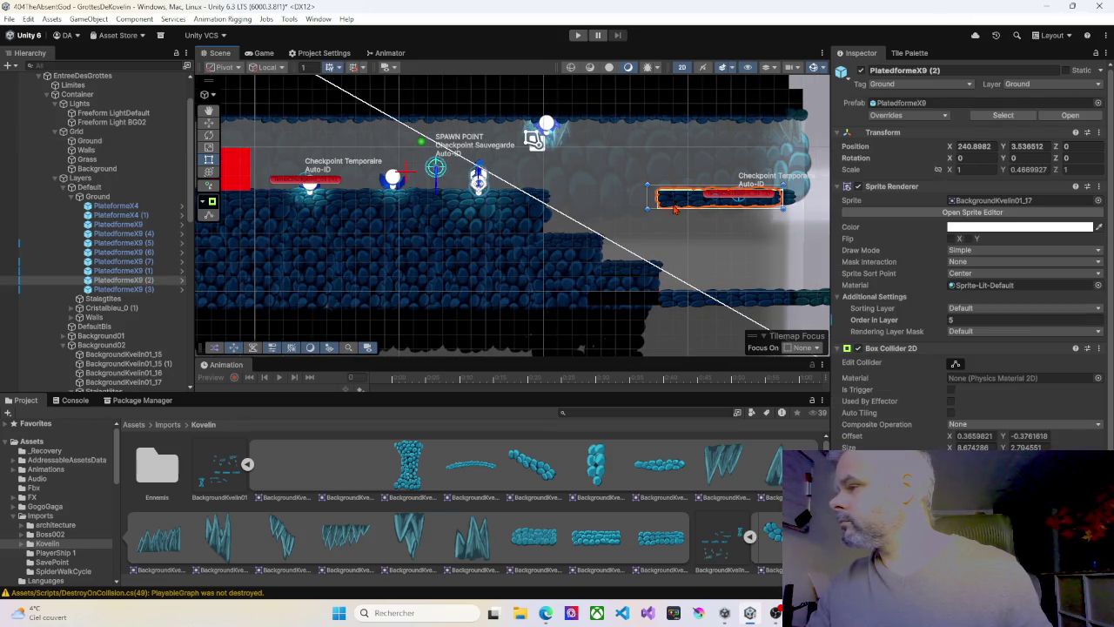
{"action": "left_click", "coordinate": [90, 141]}
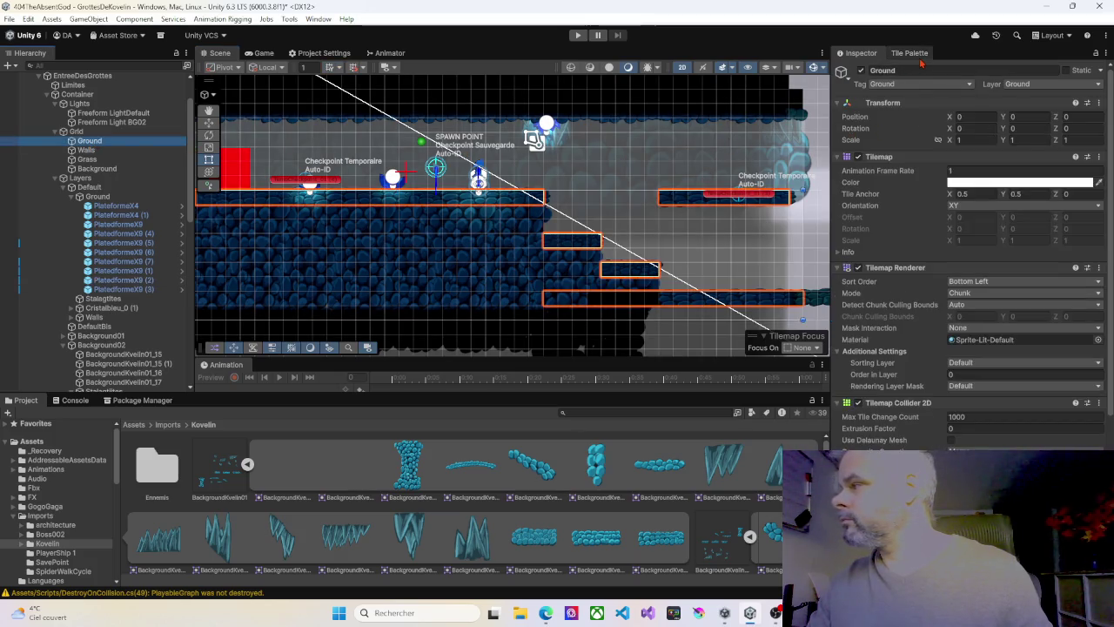
{"action": "left_click", "coordinate": [910, 52]}
{"action": "left_click", "coordinate": [871, 142]}
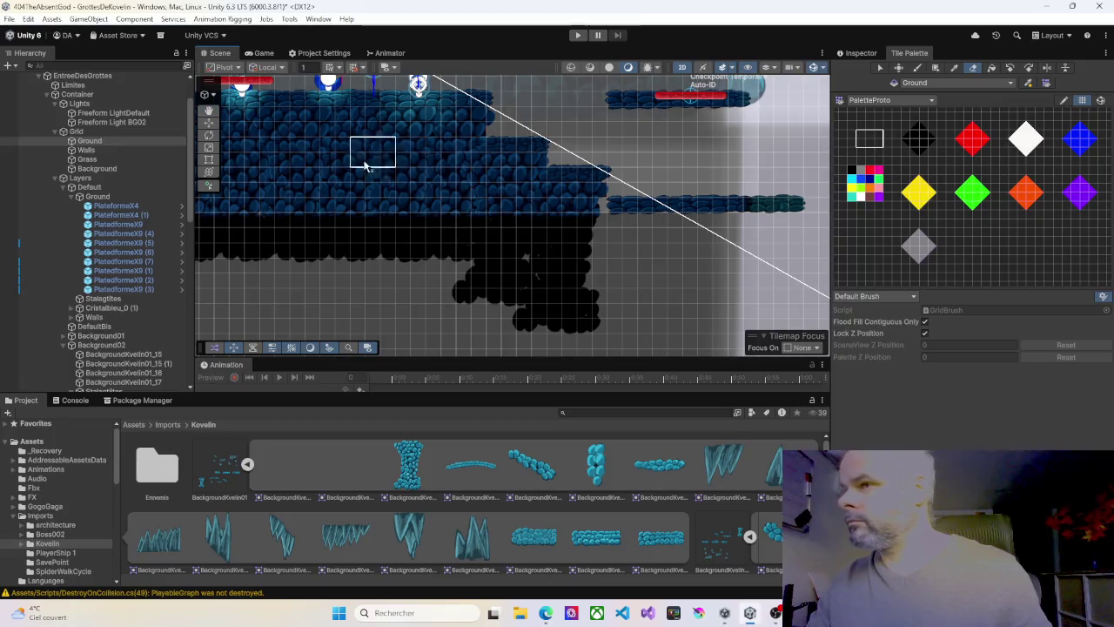
Select PlatedformeX9 and nudge it slightly left along the ledge
{"action": "left_click", "coordinate": [114, 206]}
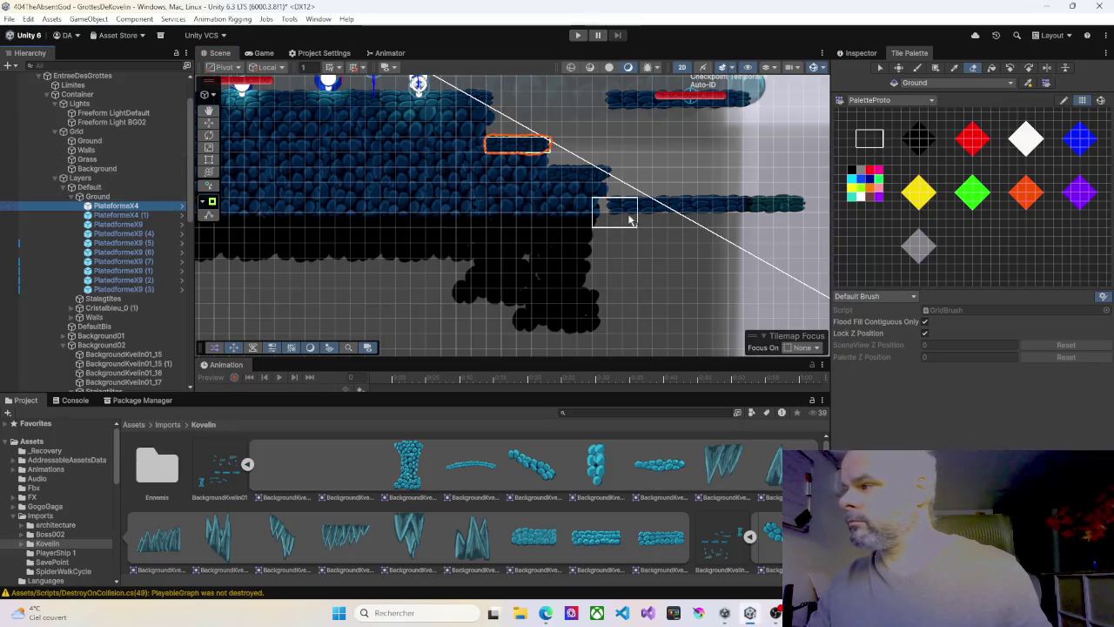
{"action": "left_click", "coordinate": [210, 123]}
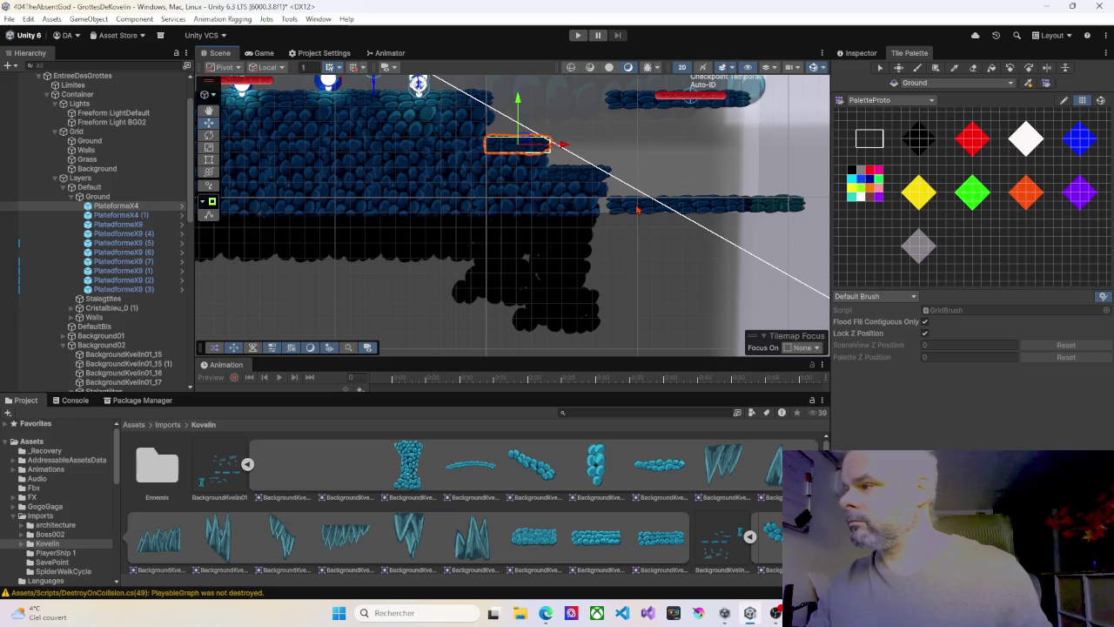
{"action": "left_click", "coordinate": [642, 209]}
{"action": "left_click_drag", "start_coordinate": [717, 209], "coordinate": [716, 209]}
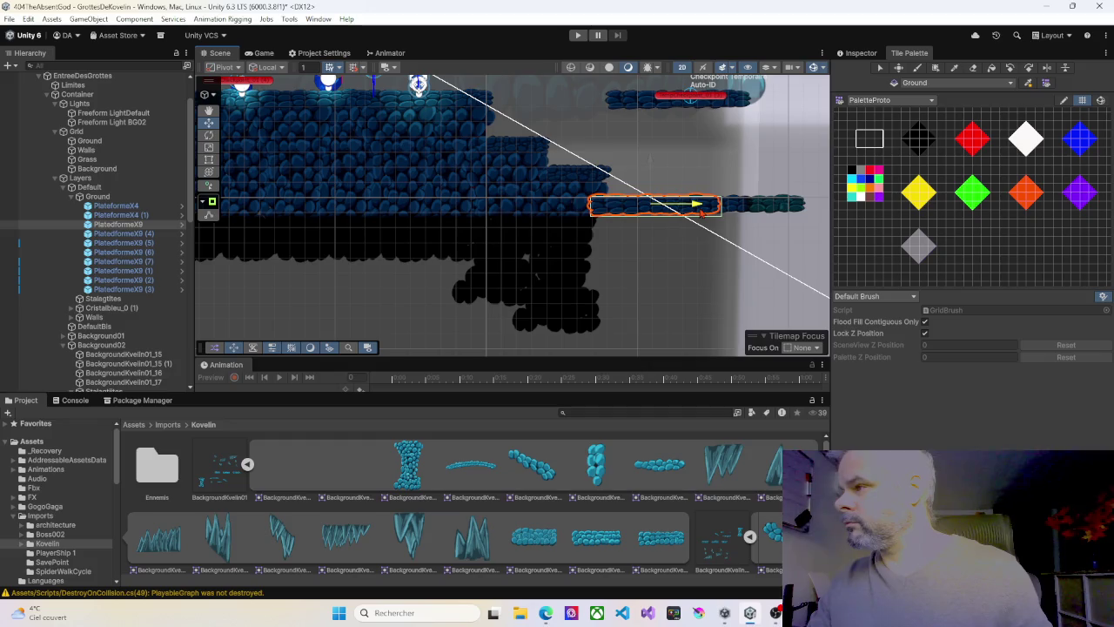
Run the game, walk the player right, back left to the stone block, and right again, then stop
{"action": "left_click", "coordinate": [578, 35]}
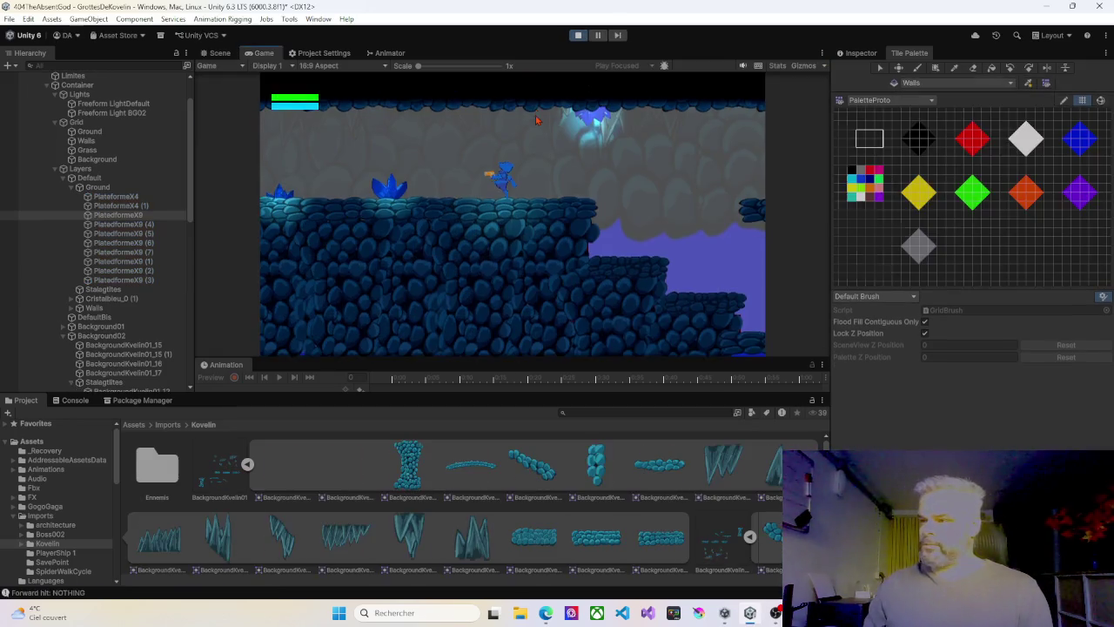
{"action": "key", "text": "Right"}
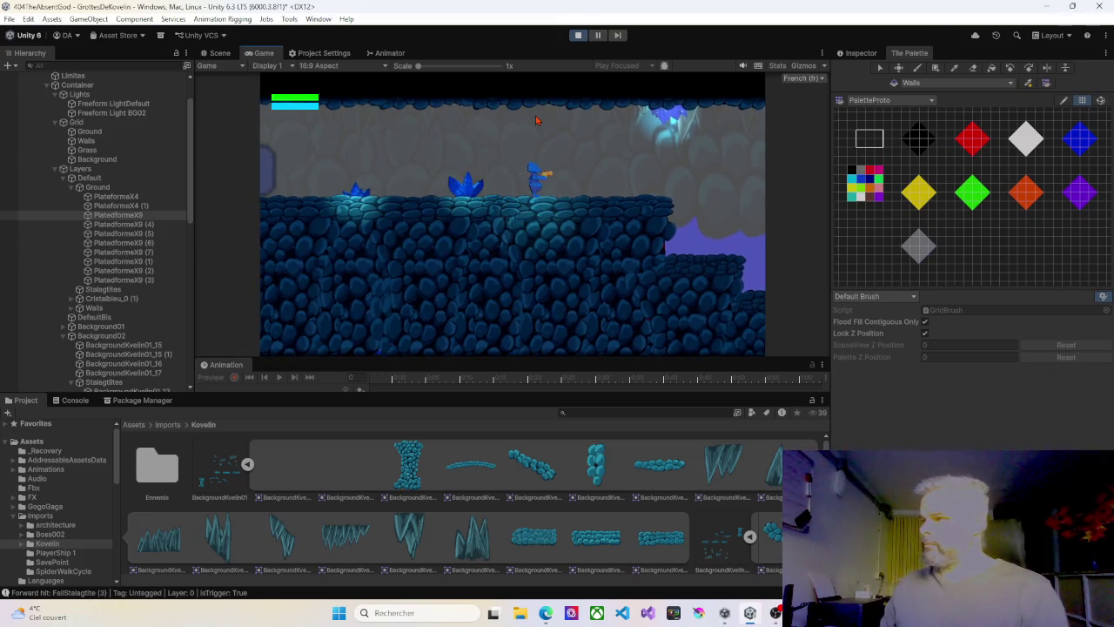
{"action": "key", "text": "Right"}
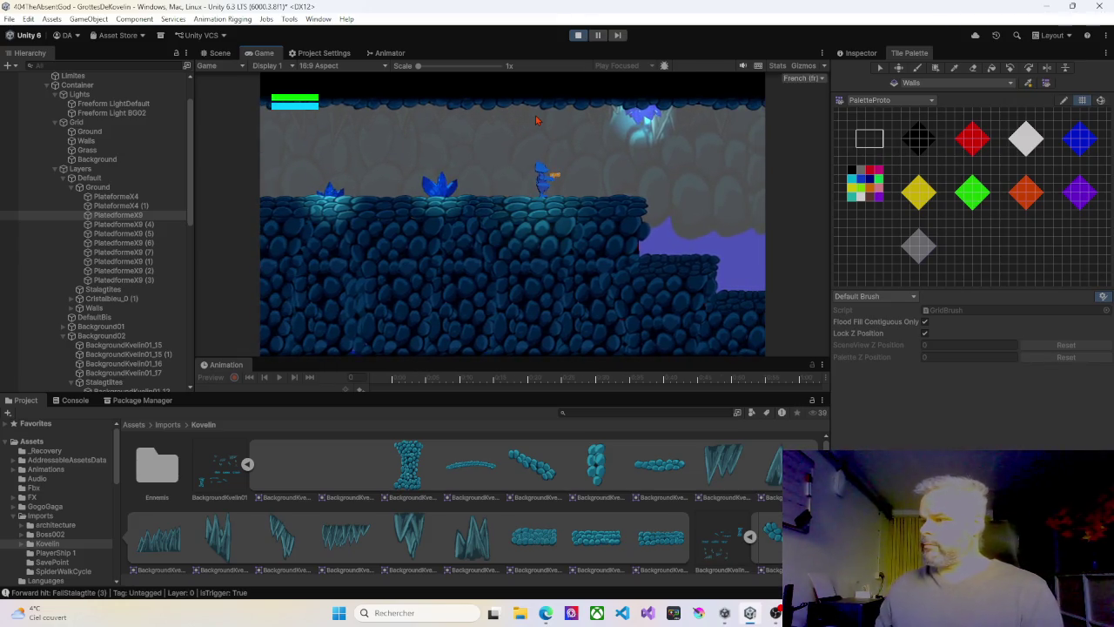
{"action": "key", "text": "Left"}
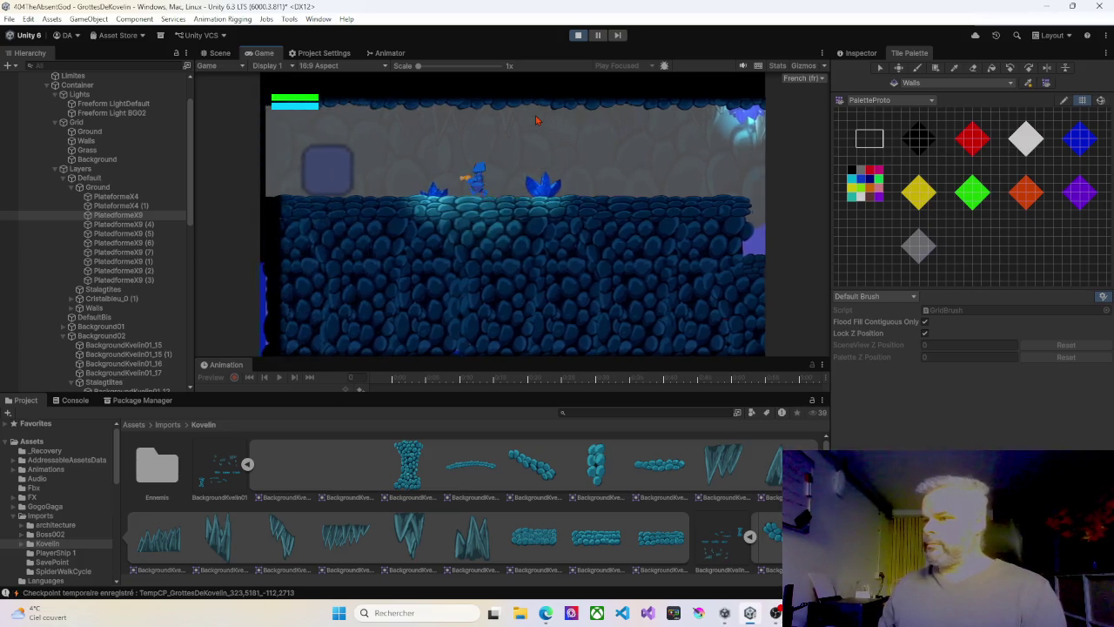
{"action": "key", "text": "Left"}
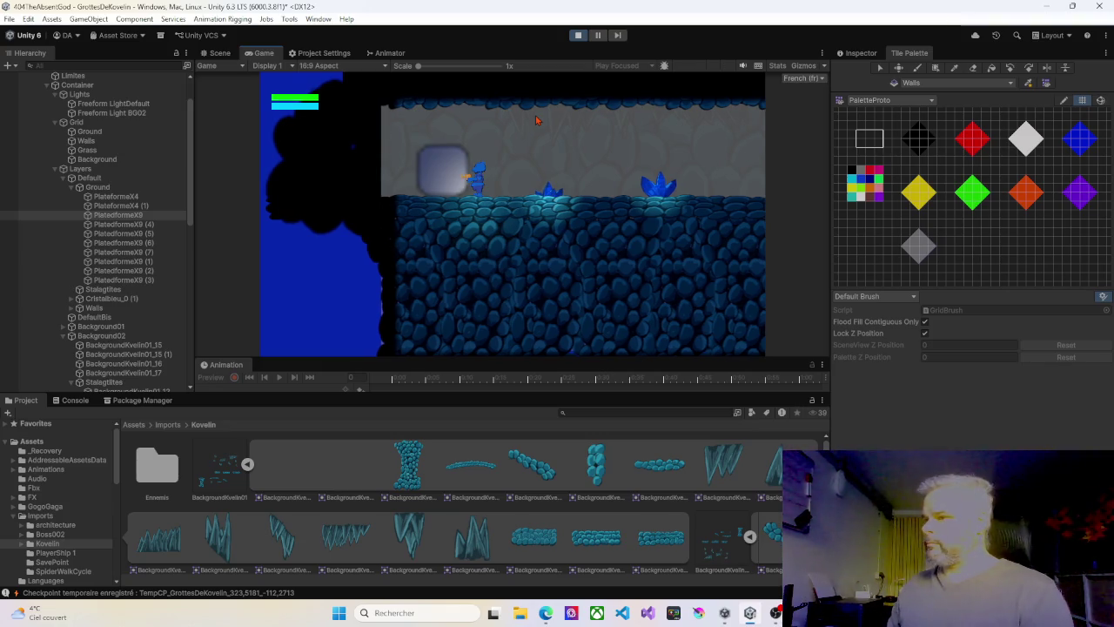
{"action": "key", "text": "Right"}
{"action": "key", "text": "Right"}
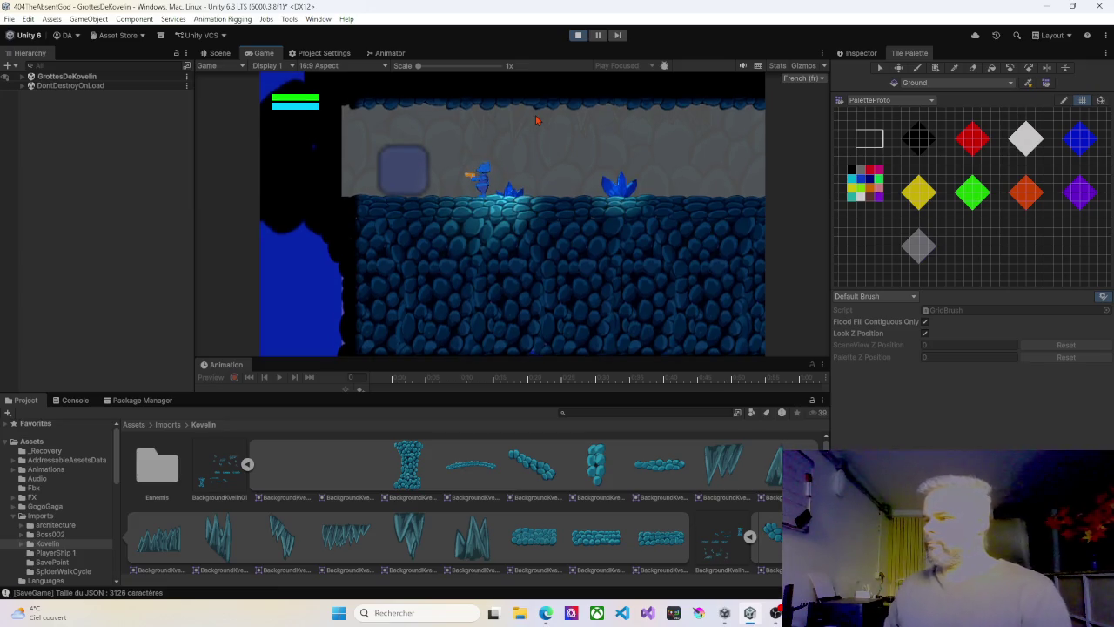
{"action": "key", "text": "Right"}
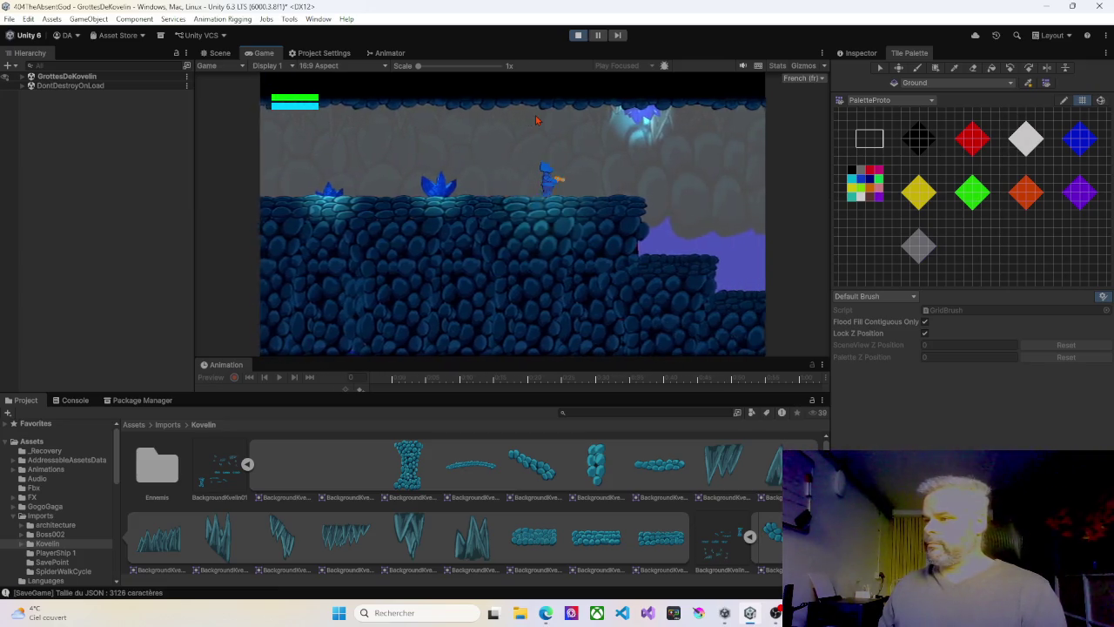
{"action": "key", "text": "Right"}
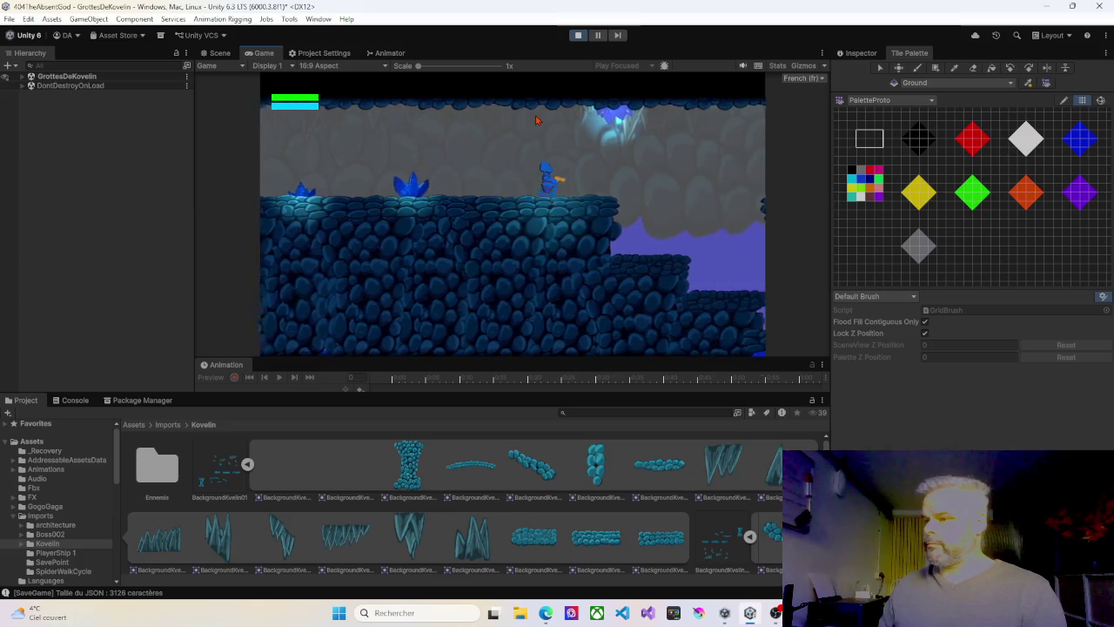
{"action": "key", "text": "Left"}
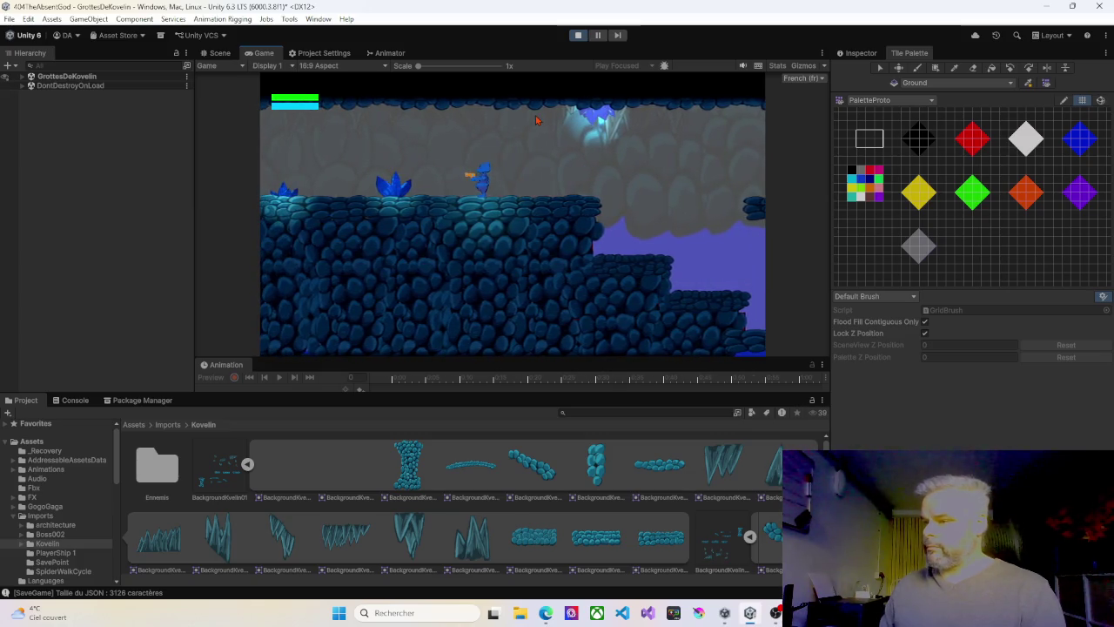
{"action": "key", "text": "Left"}
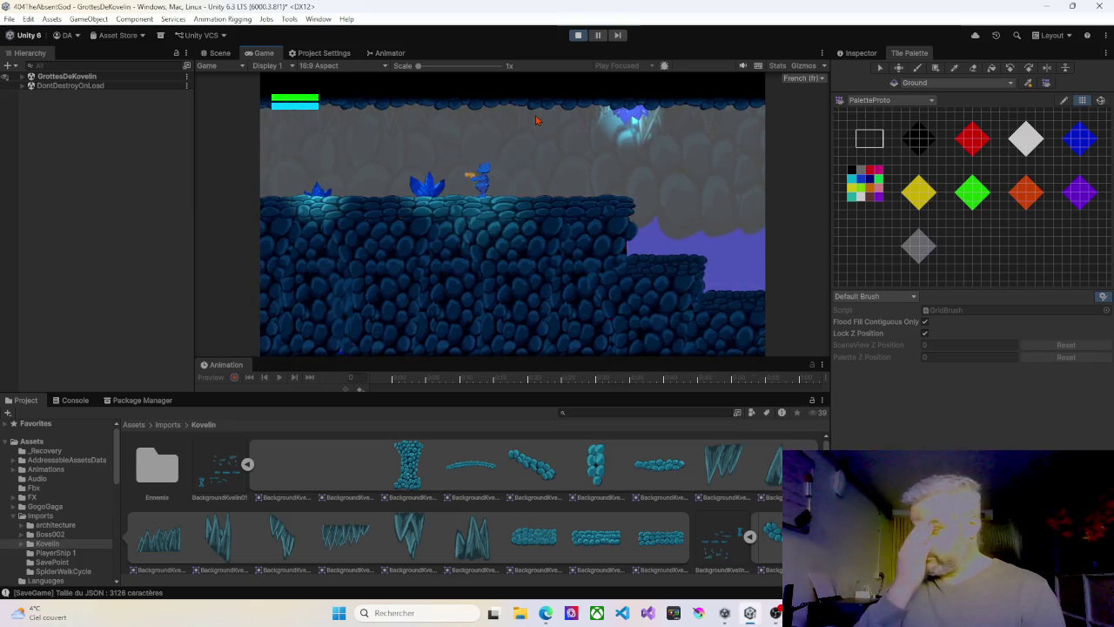
{"action": "left_click", "coordinate": [578, 36]}
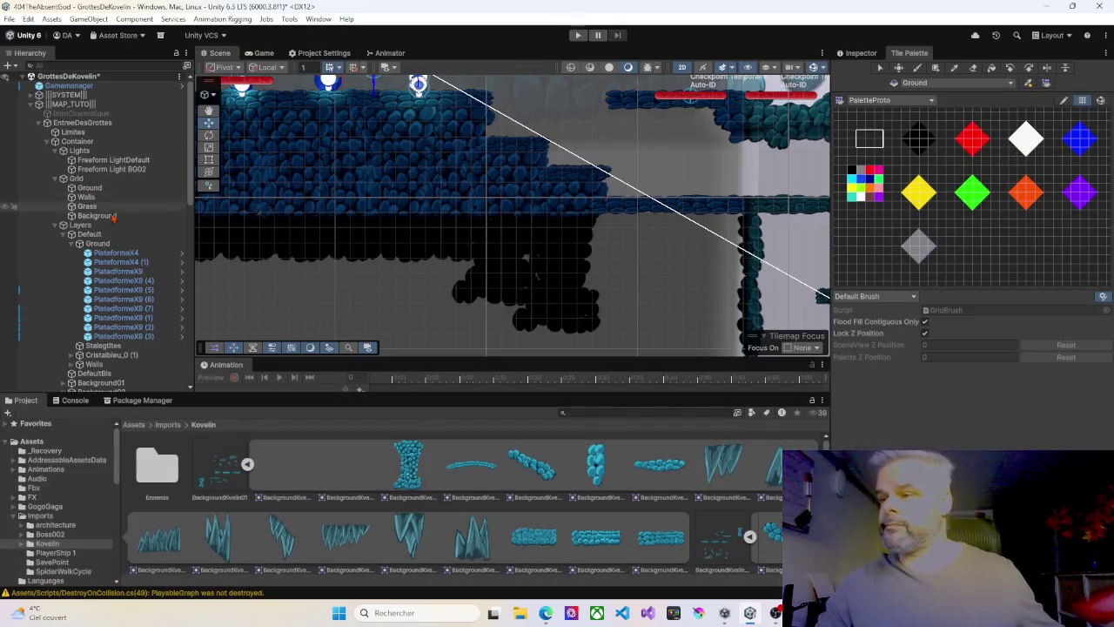
Collapse Ground, Background02 and Grid, expand Walls, and select wall sprite BackgroundKvelin01_5 (7)
{"action": "left_click", "coordinate": [79, 244]}
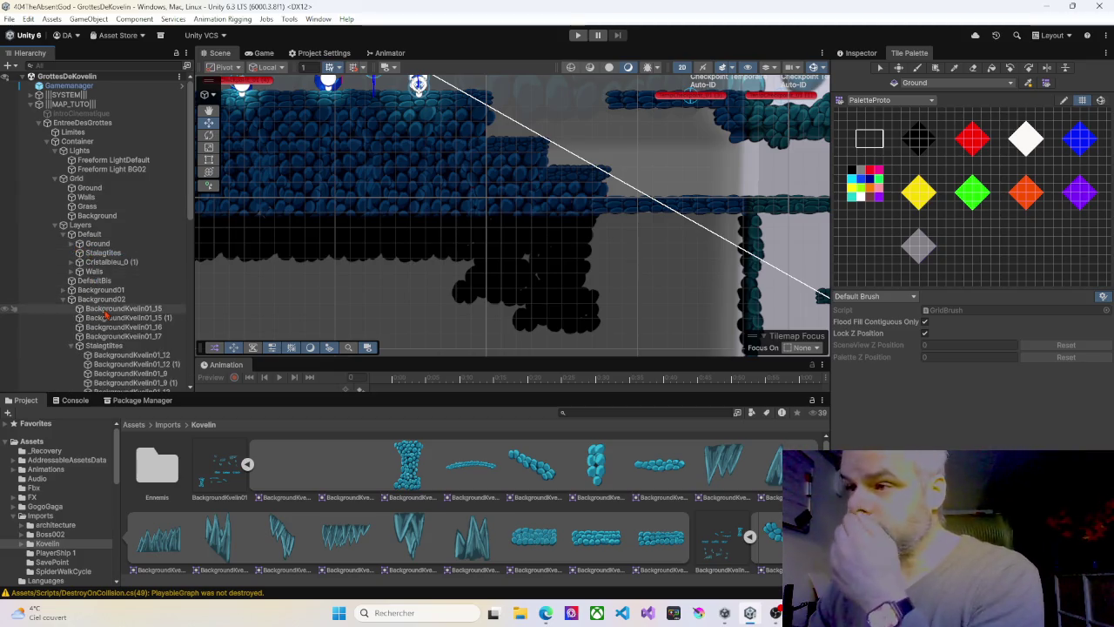
{"action": "left_click", "coordinate": [66, 300]}
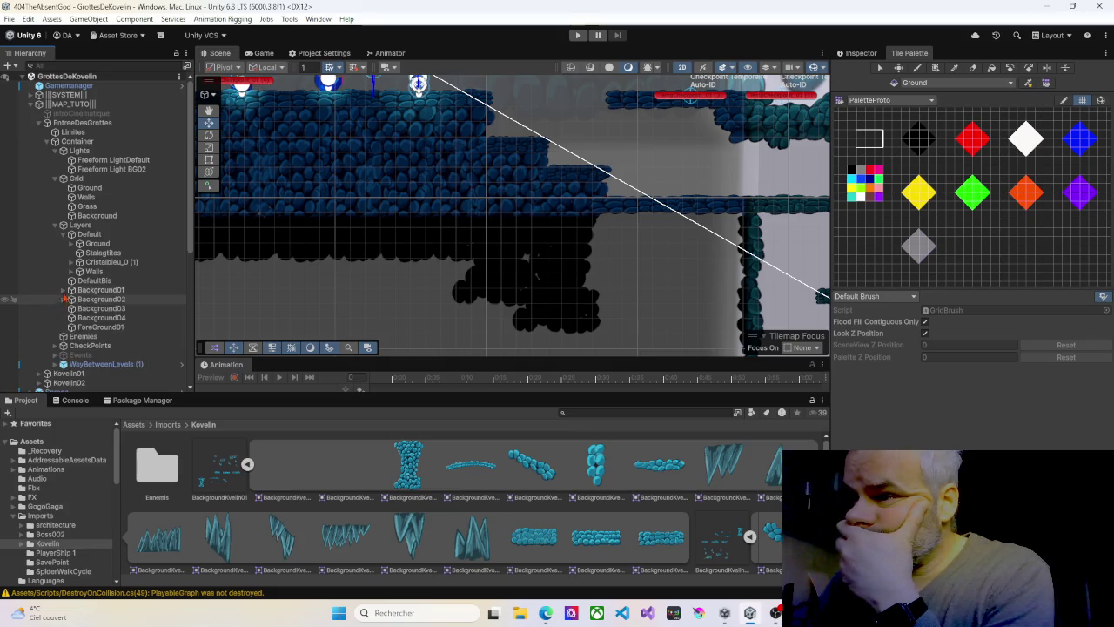
{"action": "left_click", "coordinate": [55, 180]}
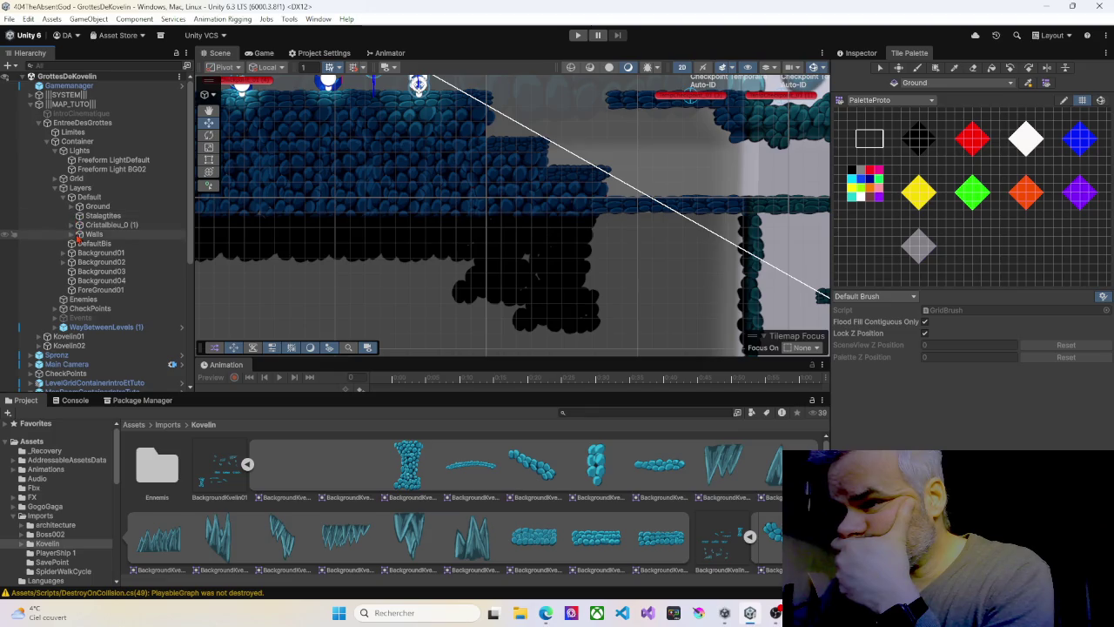
{"action": "left_click", "coordinate": [70, 235]}
{"action": "scroll", "coordinate": [104, 253], "scroll_direction": "down", "scroll_amount": 5}
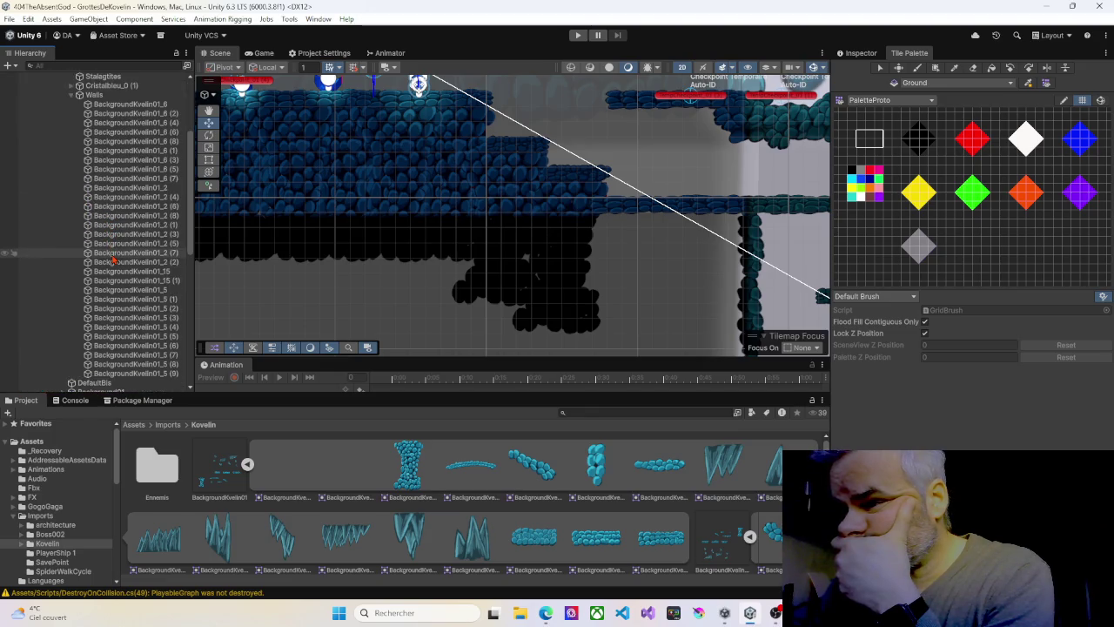
{"action": "left_click", "coordinate": [148, 355]}
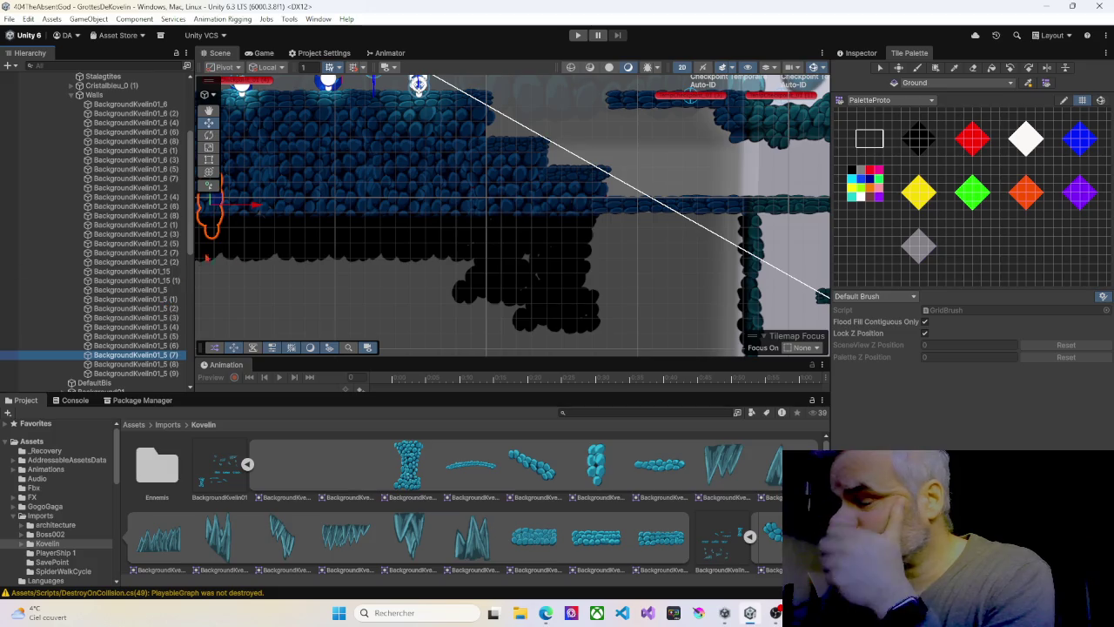
Bring up the Inspector and set BackgroundKvelin01_5 (2)'s Order in Layer to 1
{"action": "key", "text": "ctrl+3"}
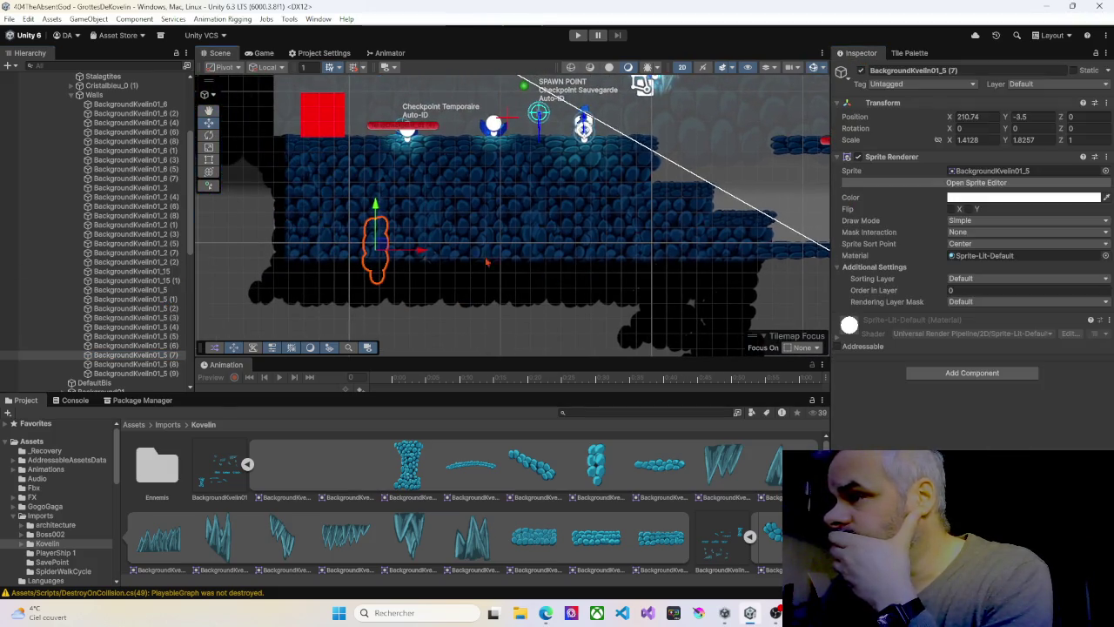
{"action": "left_click", "coordinate": [355, 231]}
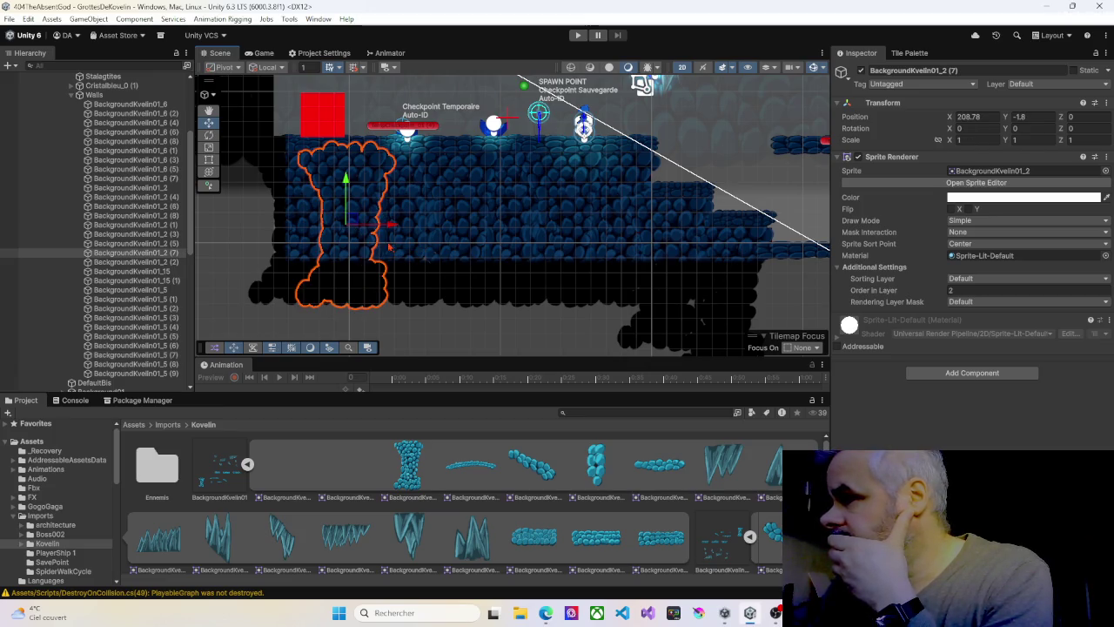
{"action": "left_click", "coordinate": [413, 253]}
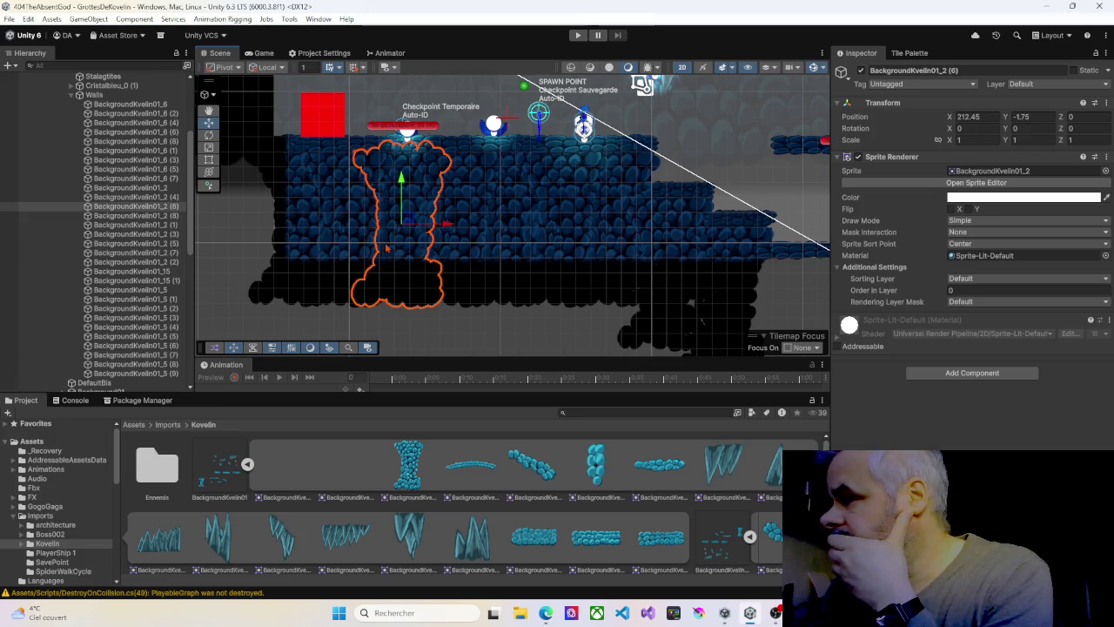
{"action": "left_click", "coordinate": [388, 248]}
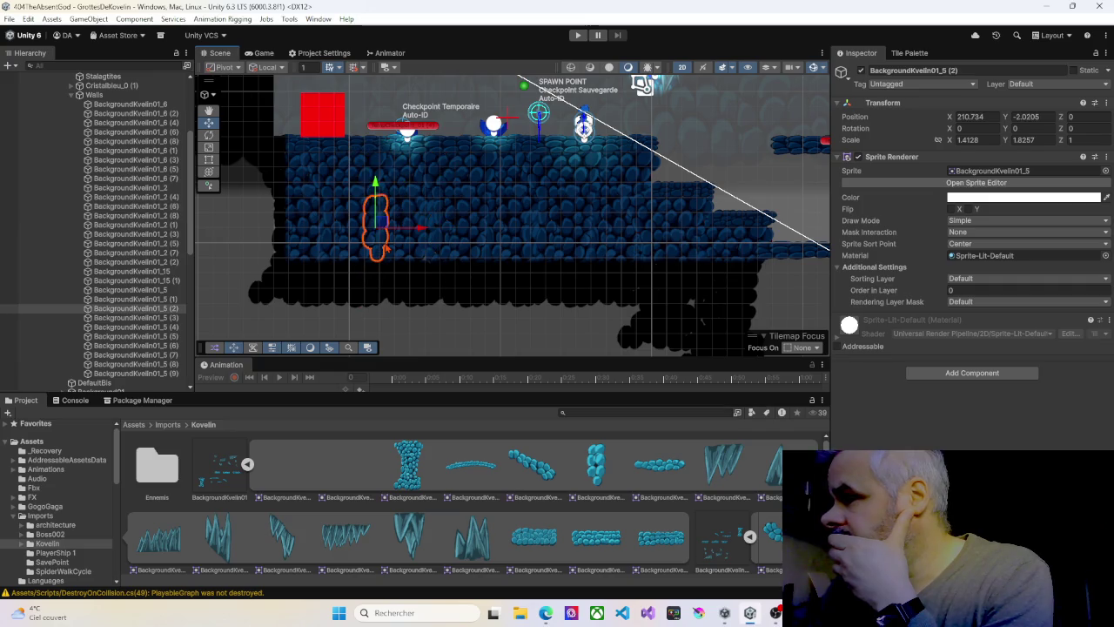
{"action": "left_click", "coordinate": [969, 291]}
{"action": "type", "text": "1"}
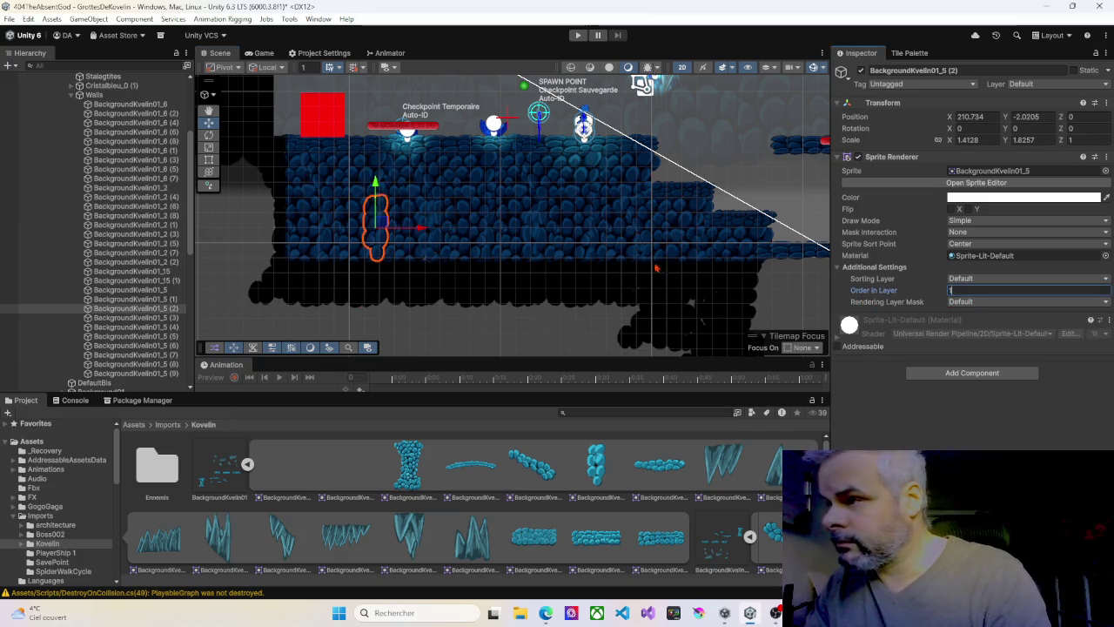
Step through the BackgroundKvelin01_5 copies and edit the base BackgroundKvelin01_5's Order in Layer
{"action": "left_click", "coordinate": [151, 319]}
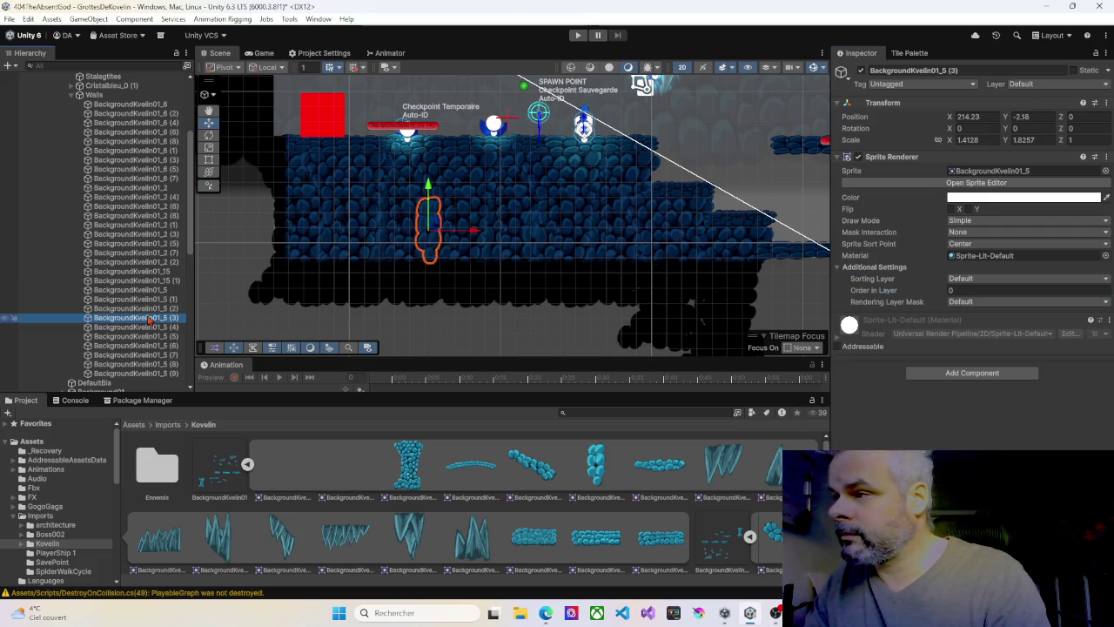
{"action": "left_click", "coordinate": [146, 329]}
{"action": "left_click", "coordinate": [148, 337]}
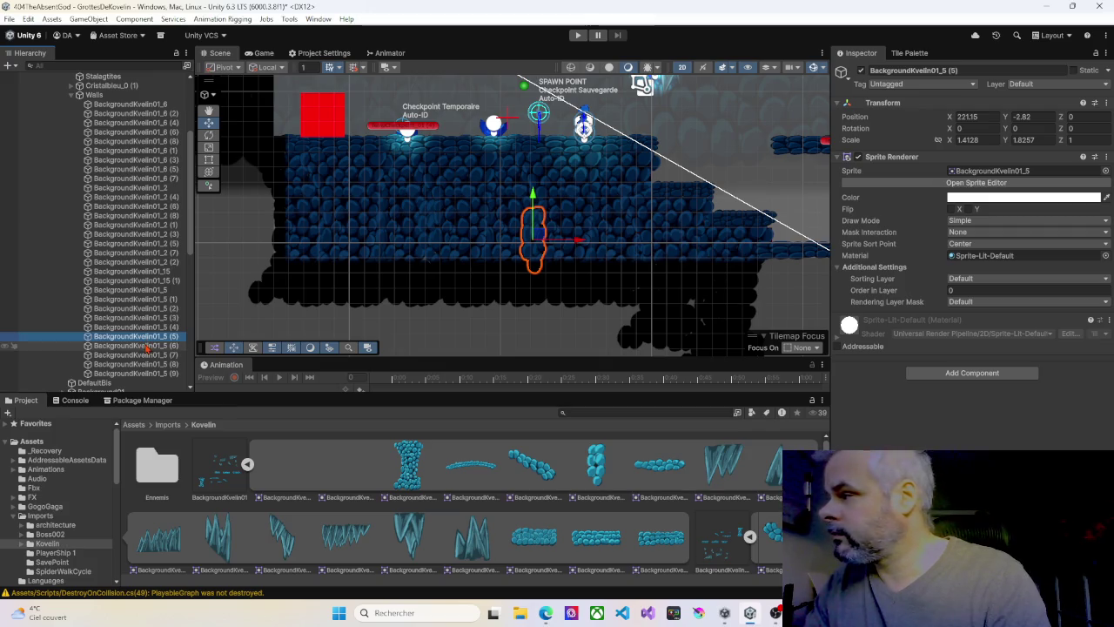
{"action": "left_click", "coordinate": [153, 328]}
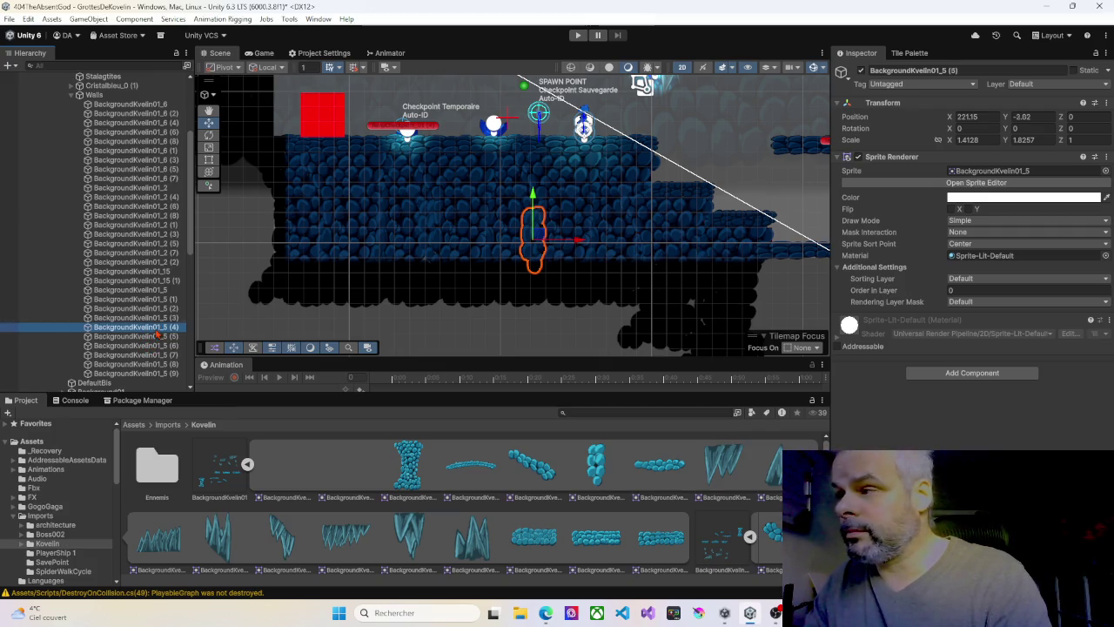
{"action": "left_click", "coordinate": [159, 319]}
{"action": "left_click", "coordinate": [159, 310]}
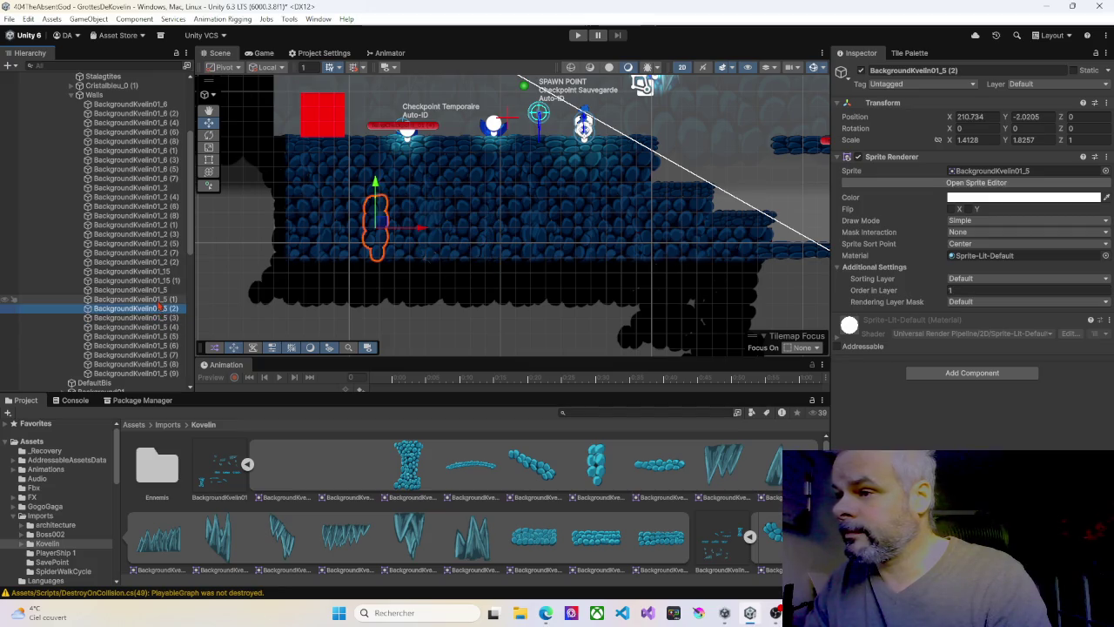
{"action": "left_click", "coordinate": [160, 302]}
{"action": "left_click", "coordinate": [156, 293]}
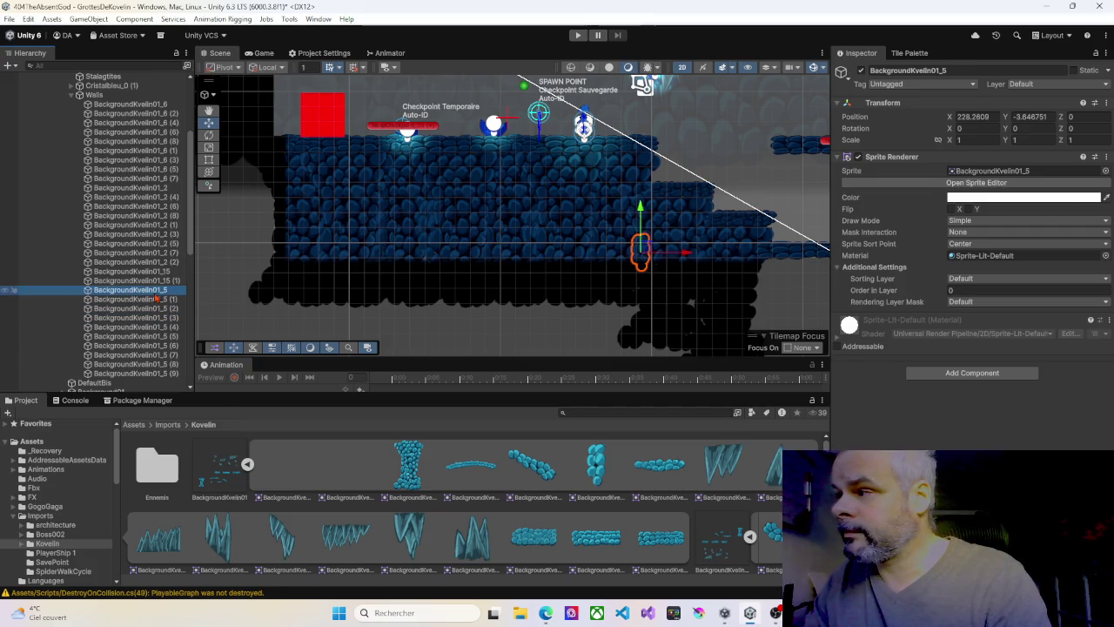
{"action": "left_click", "coordinate": [156, 280]}
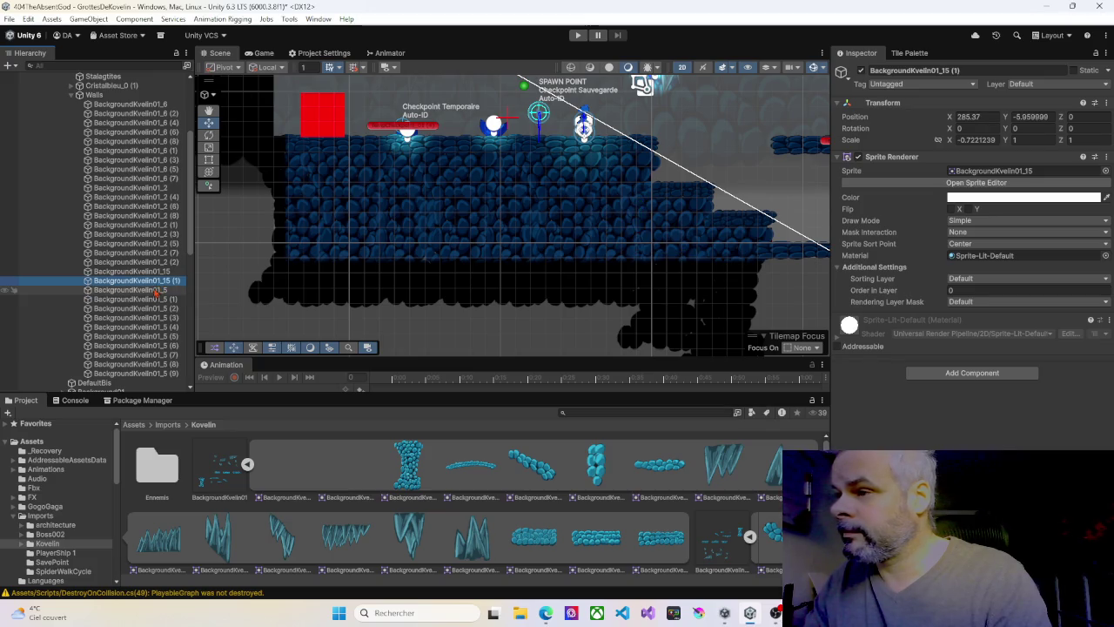
{"action": "left_click", "coordinate": [156, 292]}
{"action": "left_click", "coordinate": [970, 291]}
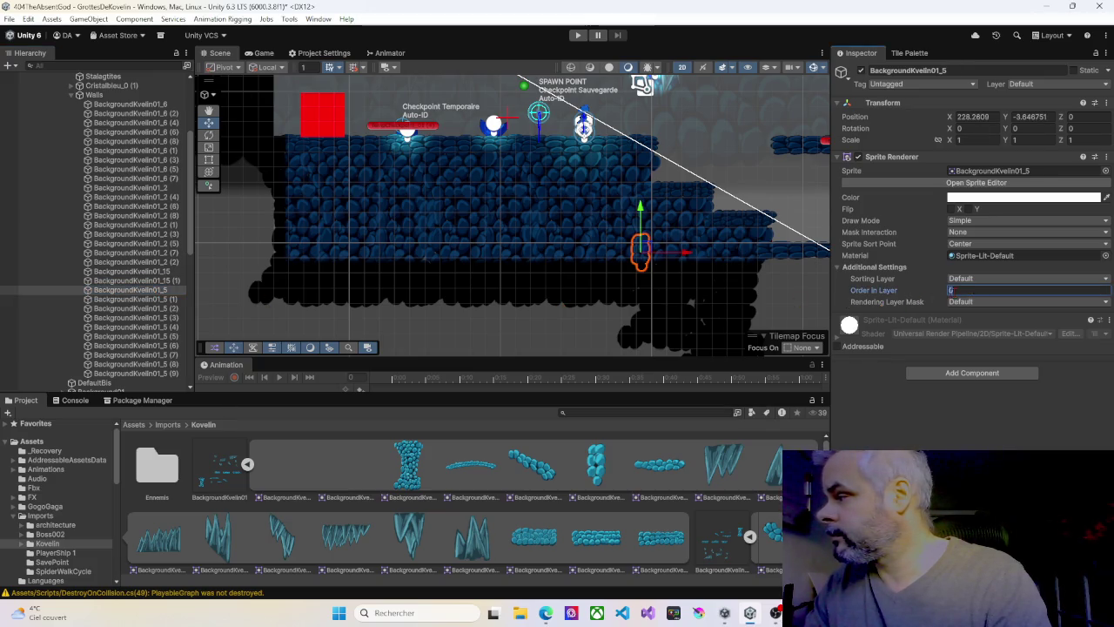
{"action": "type", "text": "1"}
Give wall pieces BackgroundKvelin01_5 (1) through (4) Order in Layer 1
{"action": "left_click", "coordinate": [157, 299]}
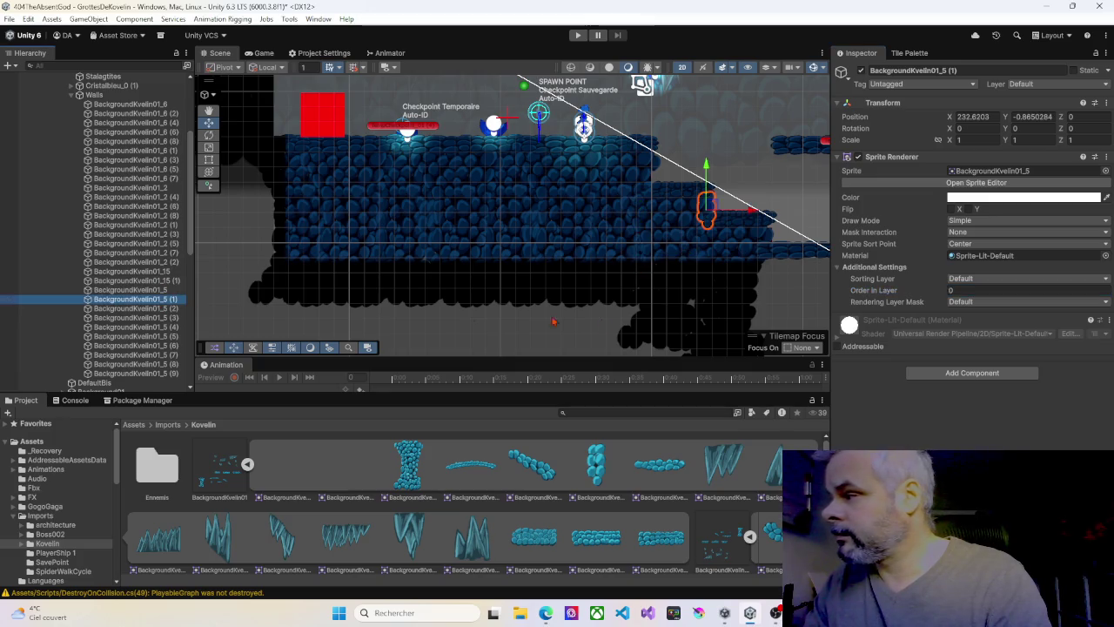
{"action": "left_click", "coordinate": [955, 291]}
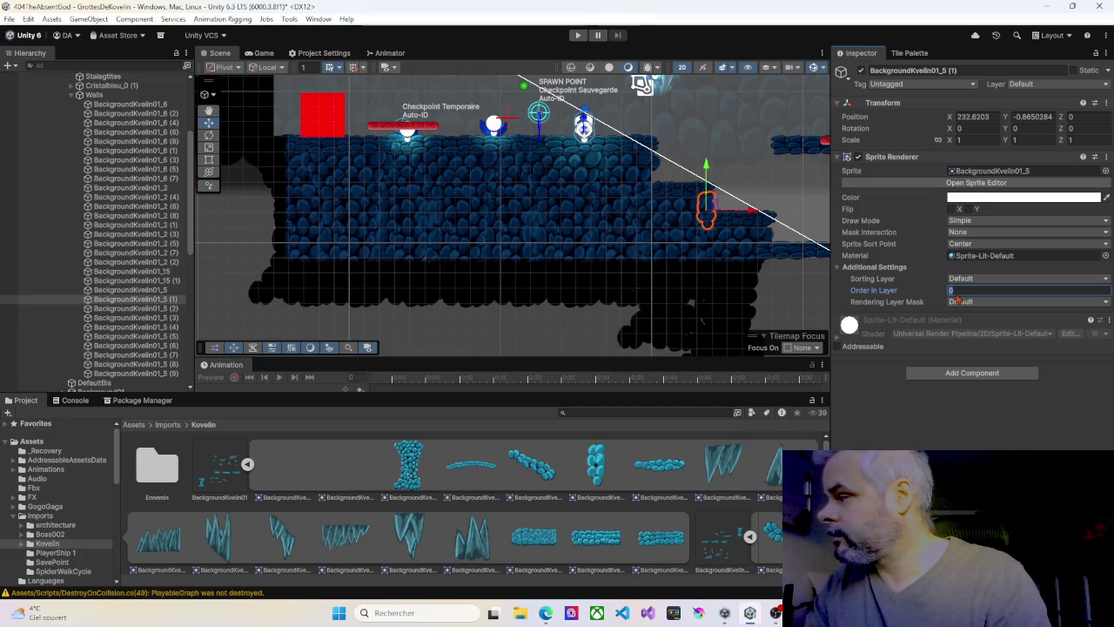
{"action": "left_click", "coordinate": [143, 309]}
{"action": "left_click", "coordinate": [167, 319]}
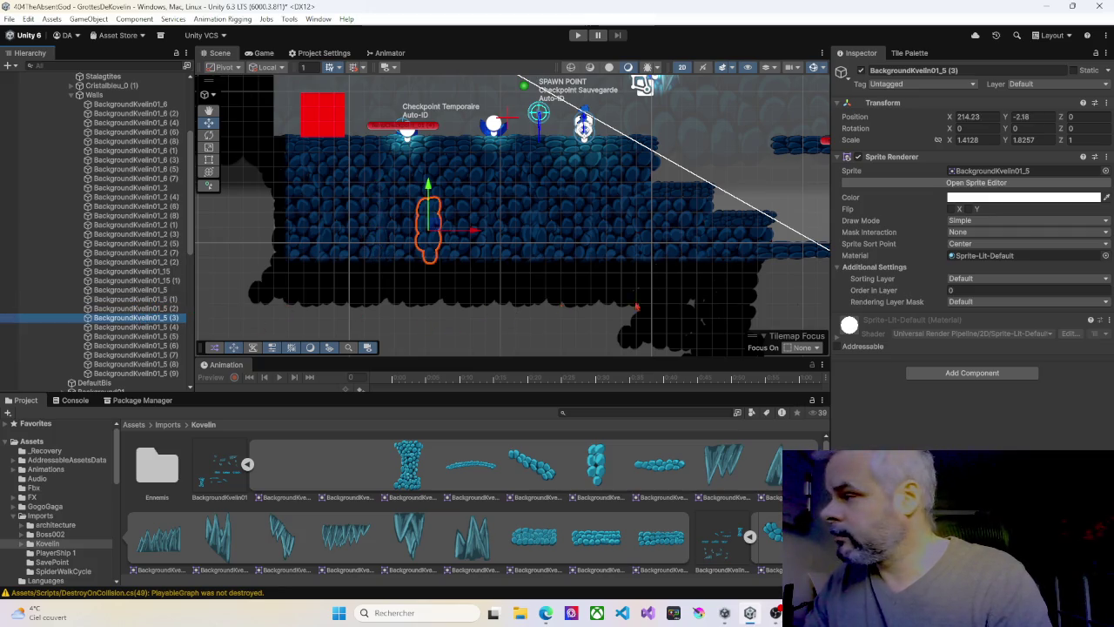
{"action": "left_click", "coordinate": [962, 292]}
{"action": "type", "text": "1"}
{"action": "left_click", "coordinate": [170, 326]}
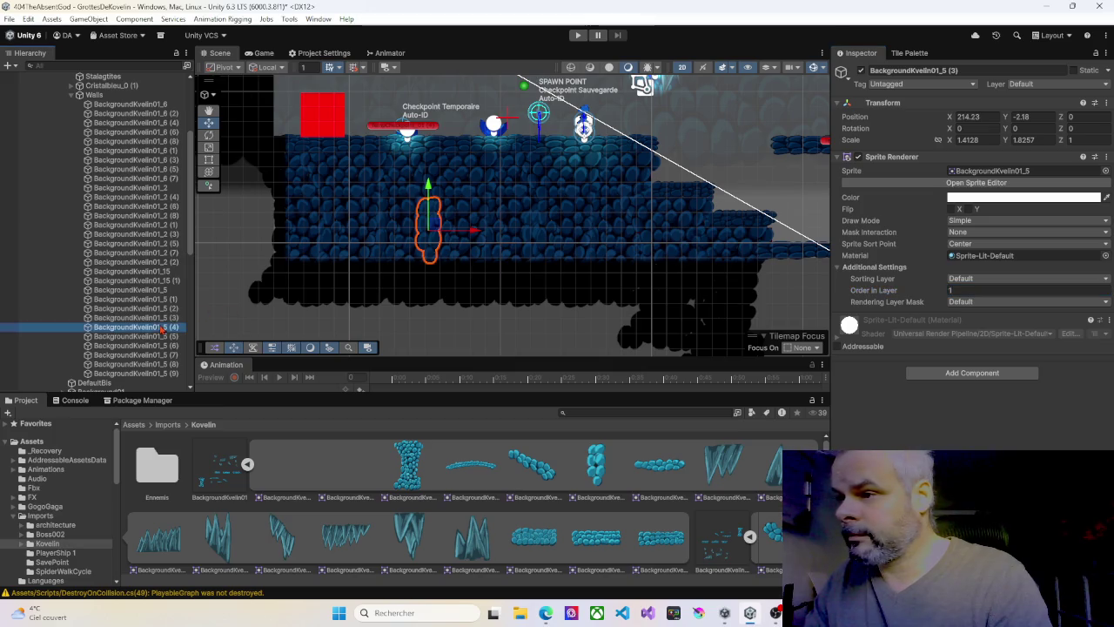
{"action": "left_click", "coordinate": [962, 290]}
{"action": "type", "text": "1"}
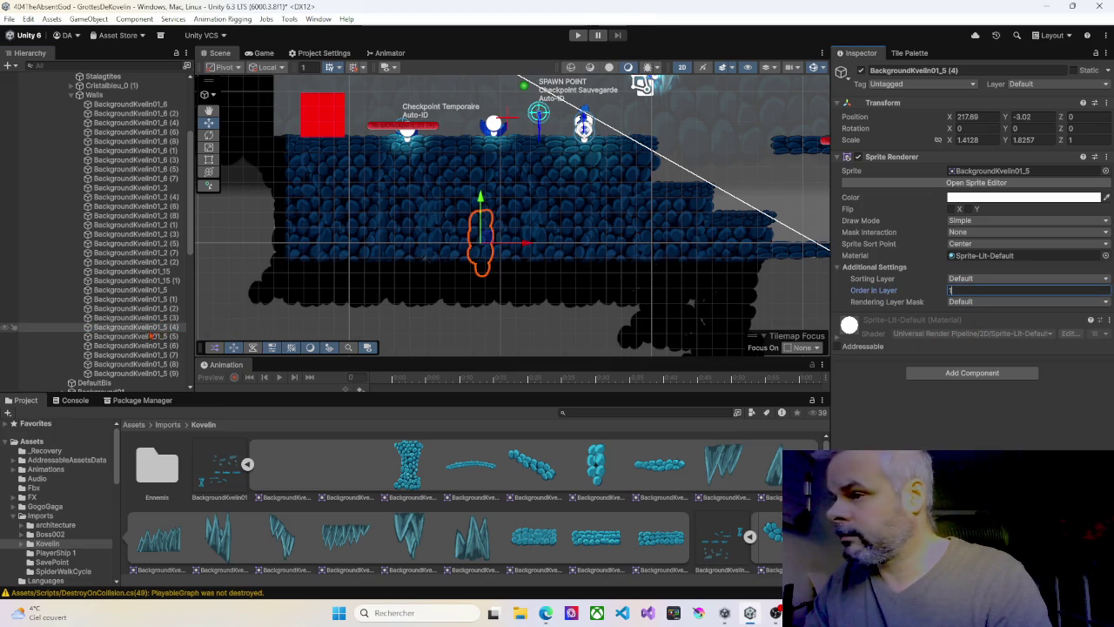
Give wall pieces BackgroundKvelin01_5 (5), (6) and (7) Order in Layer 1
{"action": "left_click", "coordinate": [152, 336]}
{"action": "left_click", "coordinate": [961, 290]}
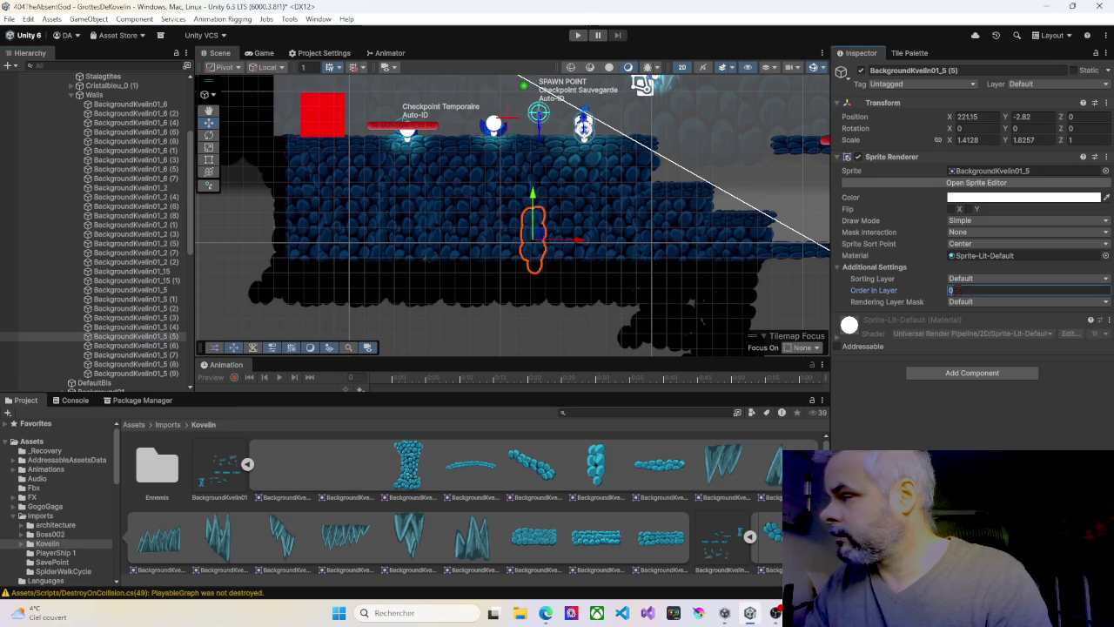
{"action": "left_click", "coordinate": [174, 345]}
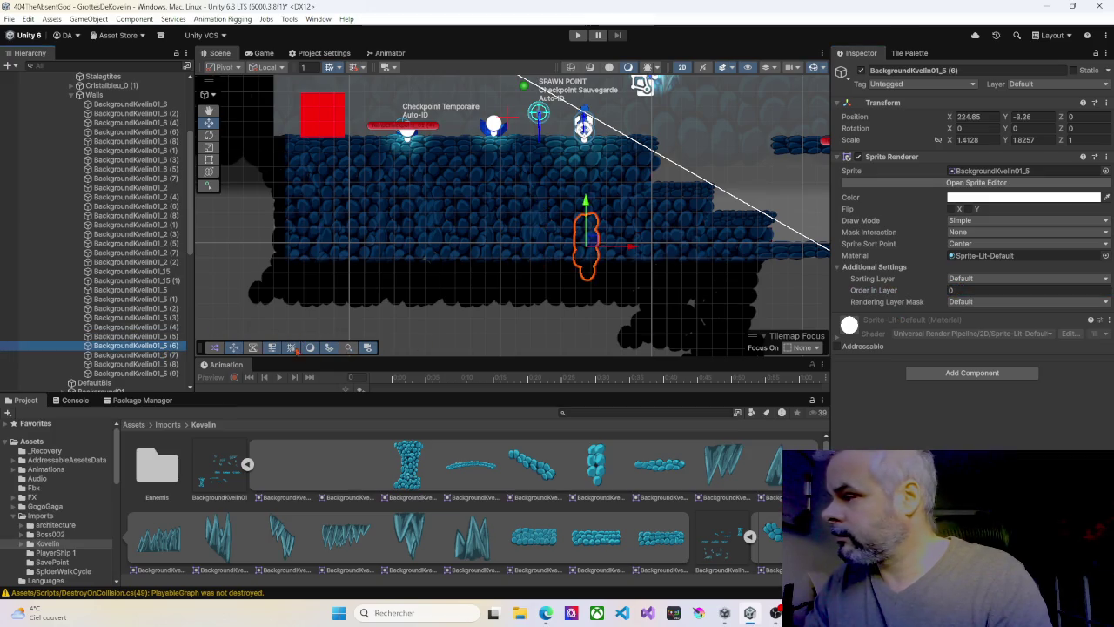
{"action": "left_click", "coordinate": [958, 290]}
{"action": "type", "text": "1"}
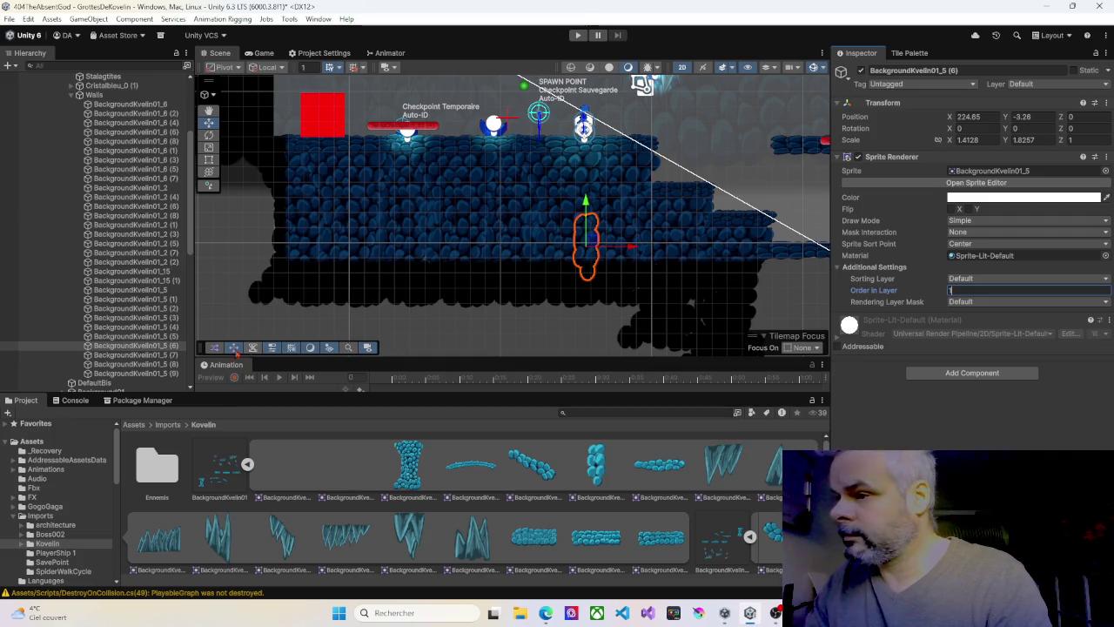
{"action": "left_click", "coordinate": [172, 354]}
{"action": "left_click", "coordinate": [954, 290]}
{"action": "type", "text": "1"}
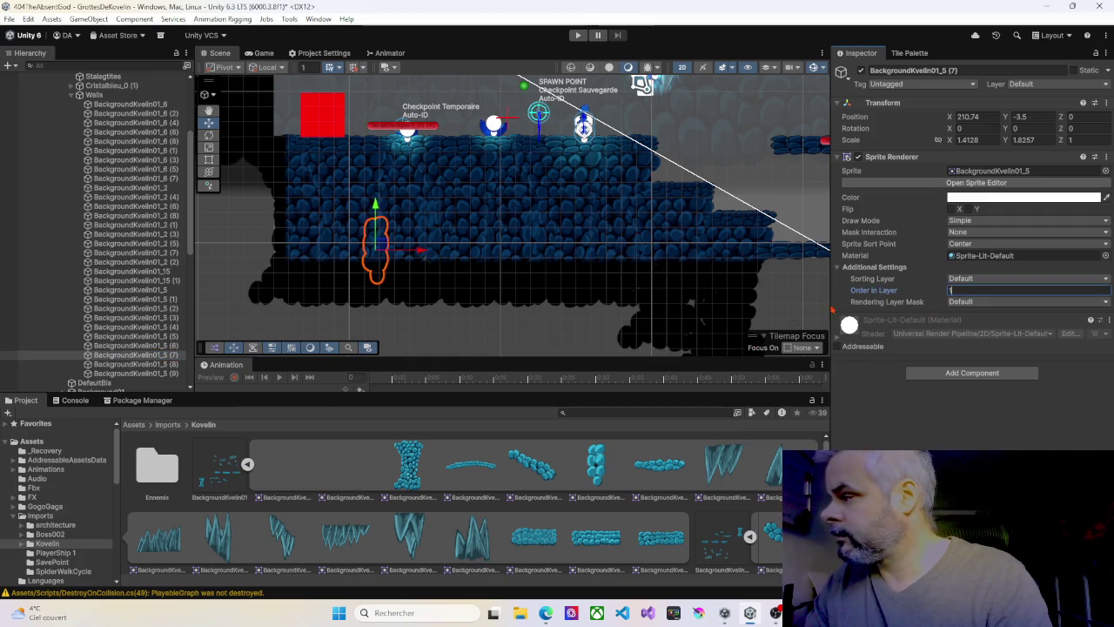
Set Order in Layer 1 on pieces (8) and (9), clear the selection, and start a play test
{"action": "left_click", "coordinate": [173, 363]}
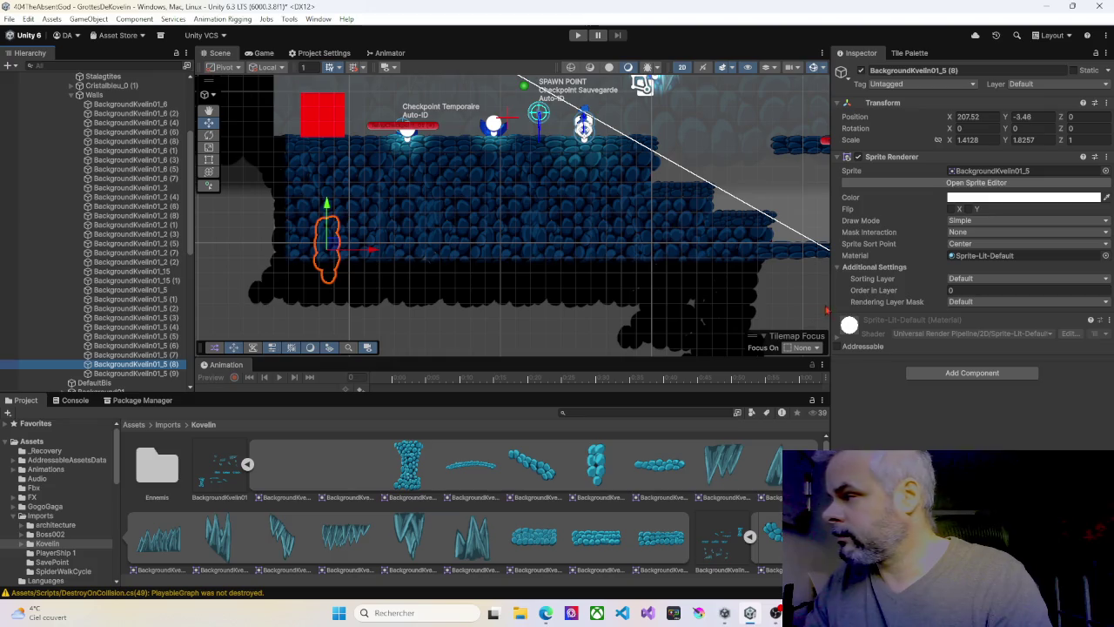
{"action": "left_click", "coordinate": [951, 290]}
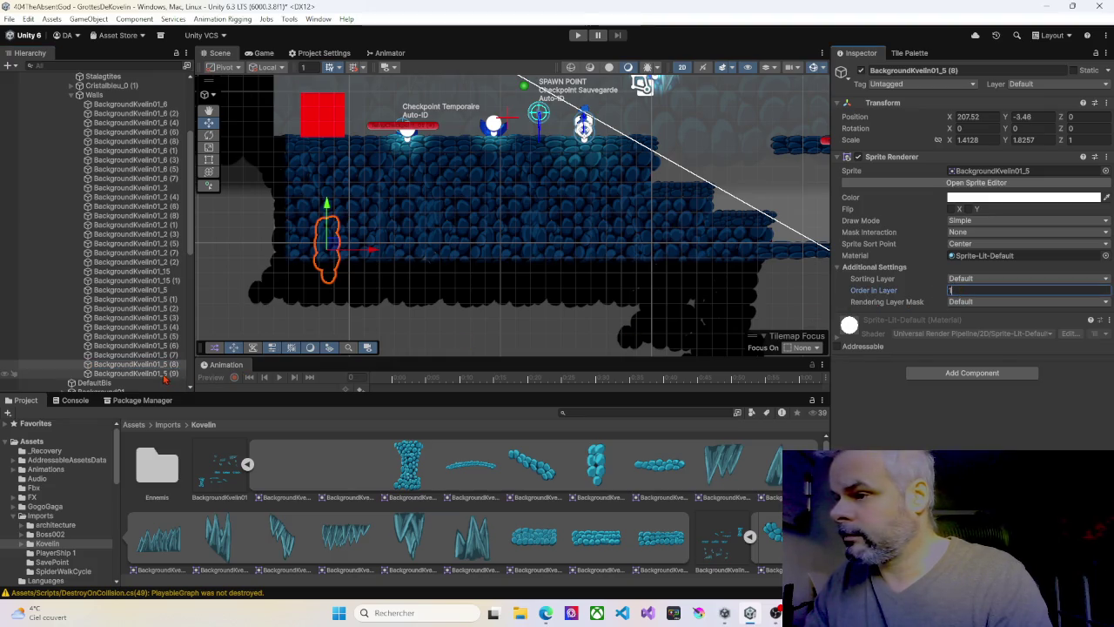
{"action": "left_click", "coordinate": [165, 373]}
{"action": "left_click", "coordinate": [953, 290]}
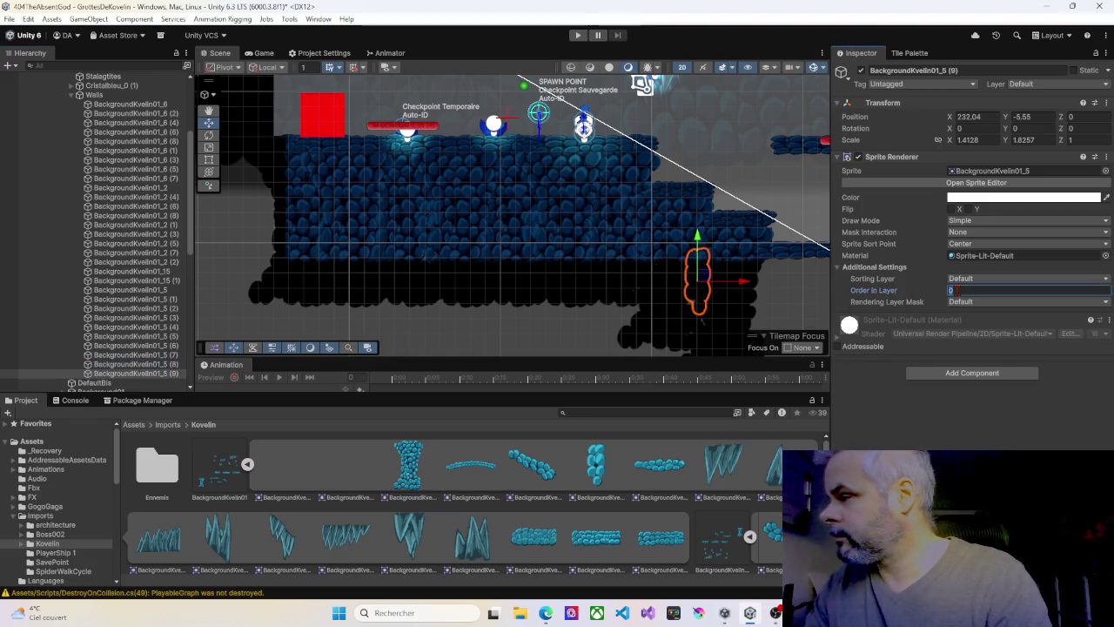
{"action": "left_click", "coordinate": [511, 333]}
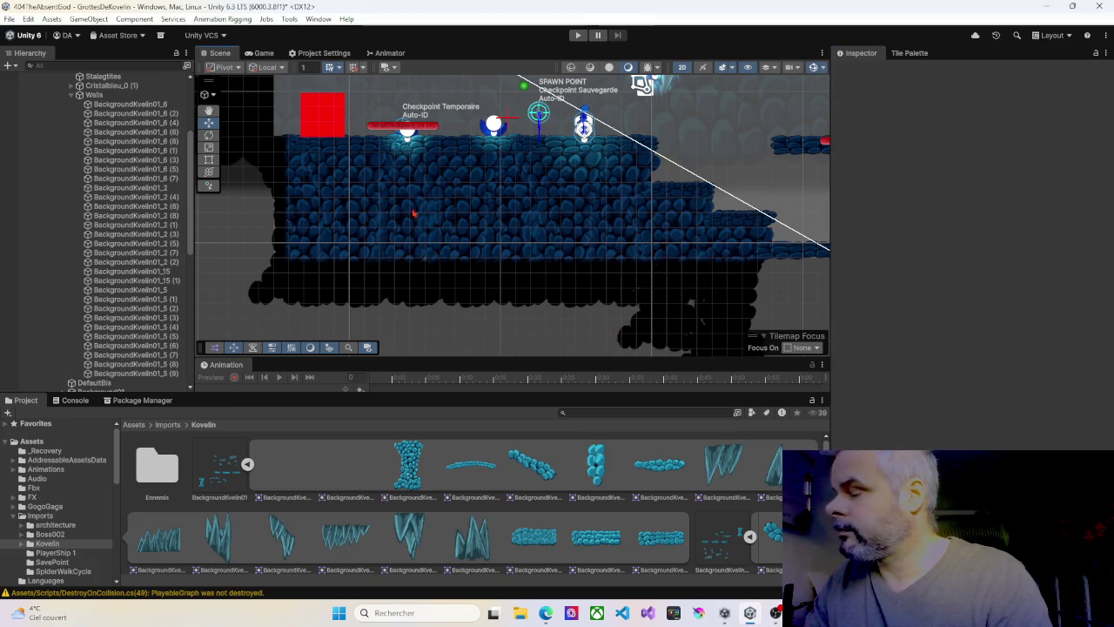
{"action": "left_click", "coordinate": [578, 35]}
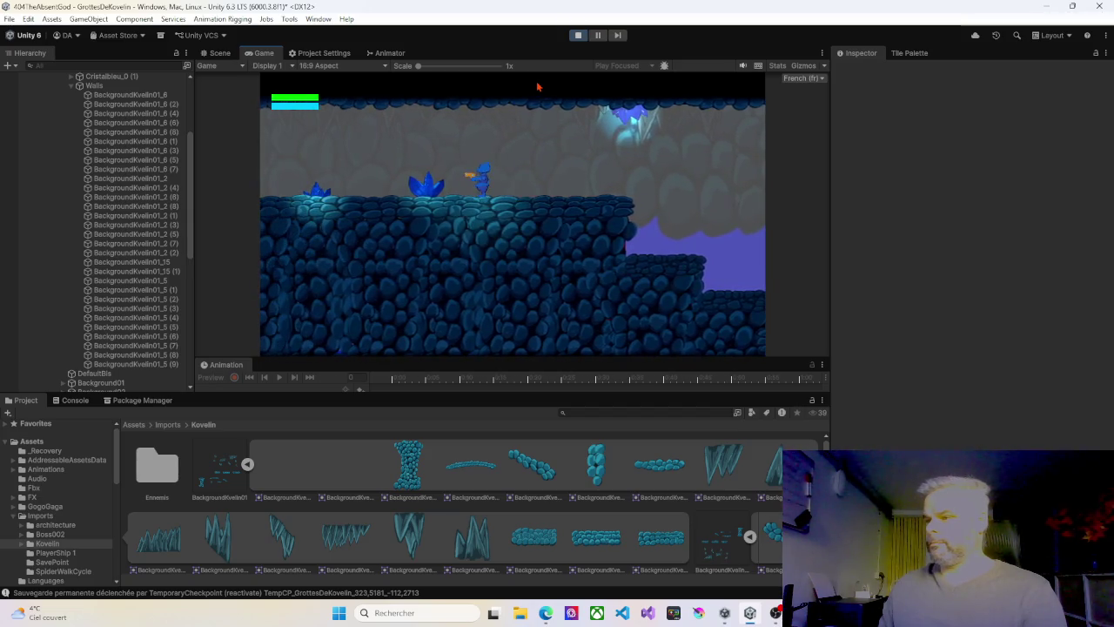
Stop Play mode after testing the level and return to the scene
{"action": "left_click", "coordinate": [576, 36]}
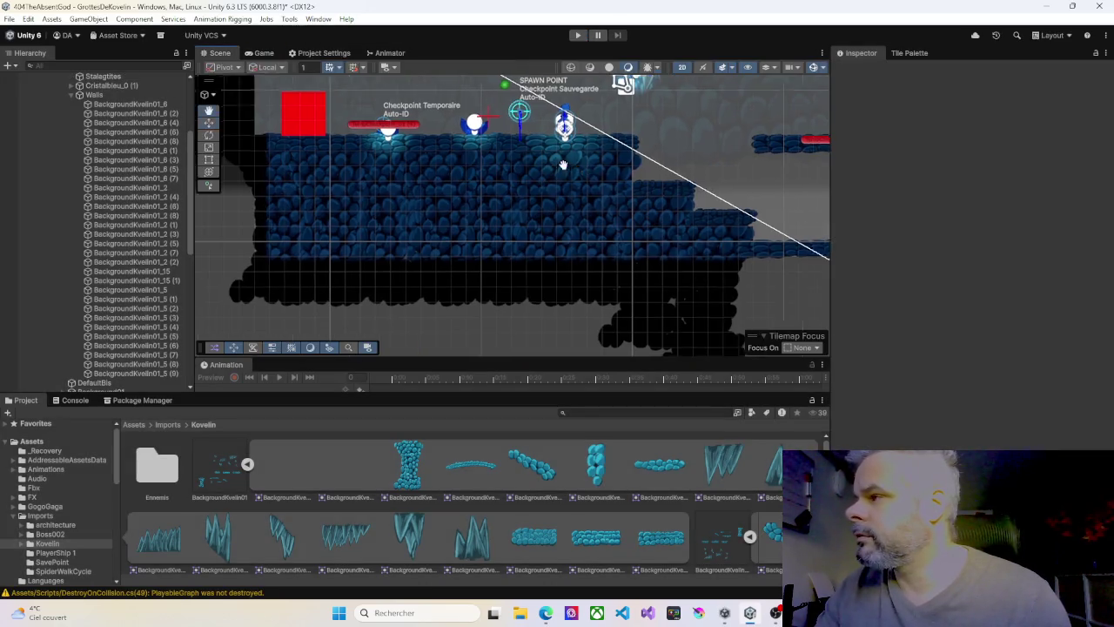
Narrow wall sprite BackgroundKvelin01_2 to Scale X 0.9836 with the Rect tool, then collapse Walls
{"action": "scroll", "coordinate": [470, 165], "scroll_direction": "up", "scroll_amount": 3}
{"action": "left_click", "coordinate": [455, 148]}
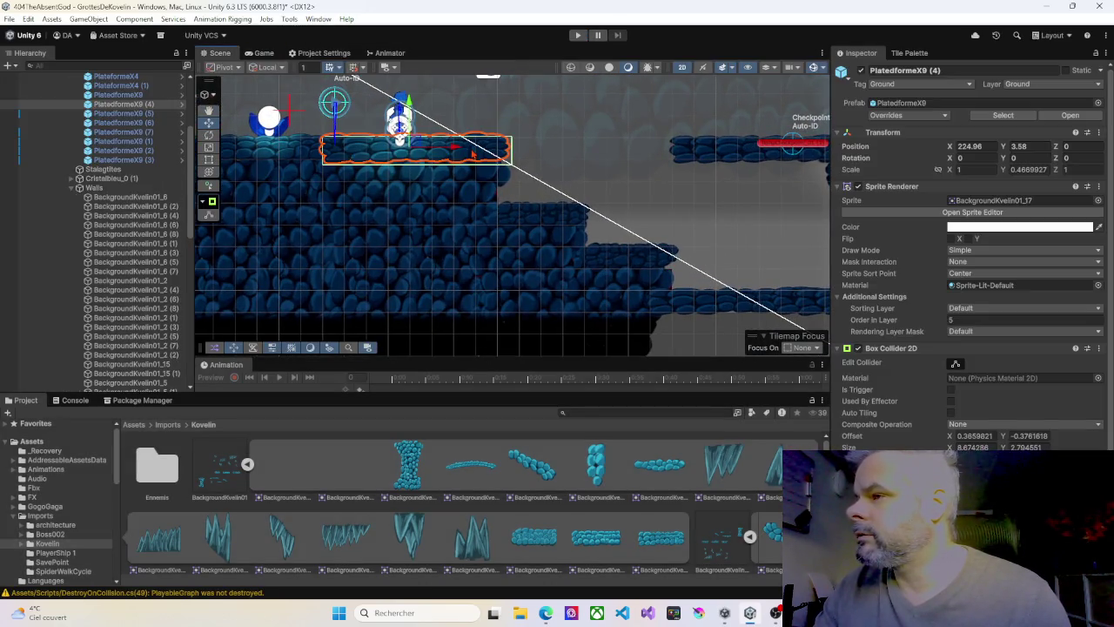
{"action": "key", "text": "t"}
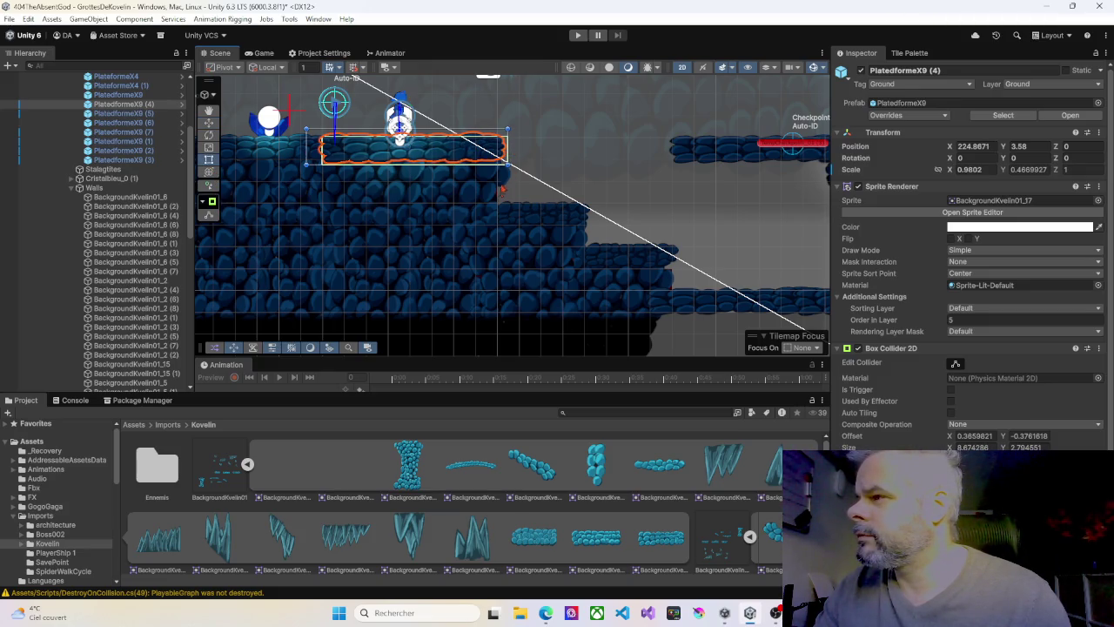
{"action": "left_click", "coordinate": [487, 198]}
{"action": "left_click_drag", "start_coordinate": [513, 183], "coordinate": [510, 183]}
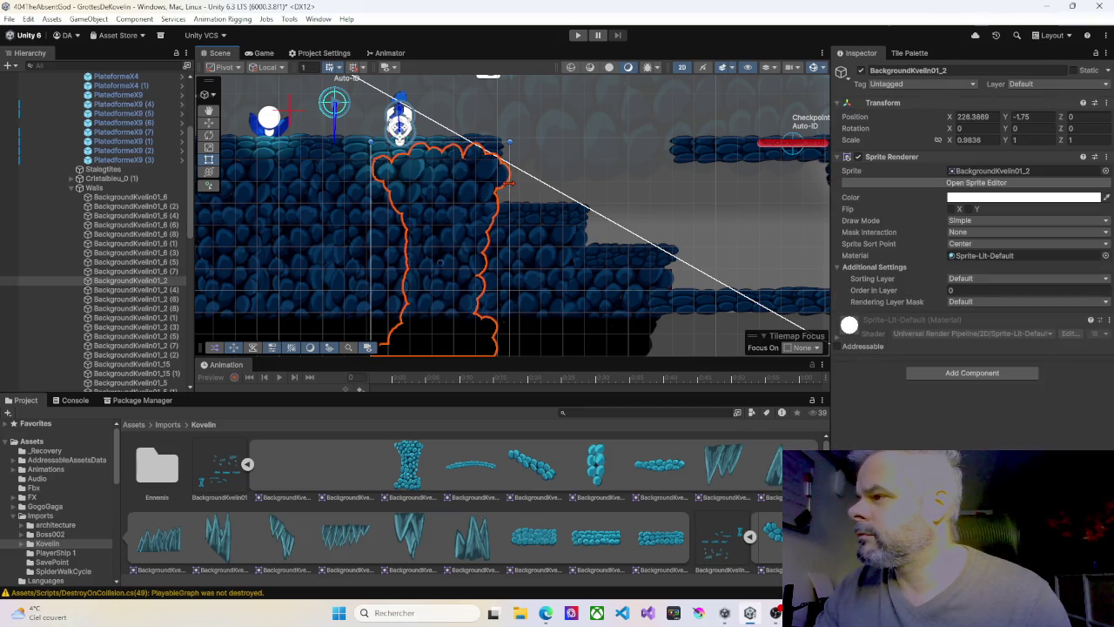
{"action": "left_click", "coordinate": [71, 187]}
{"action": "scroll", "coordinate": [124, 159], "scroll_direction": "up", "scroll_amount": 5}
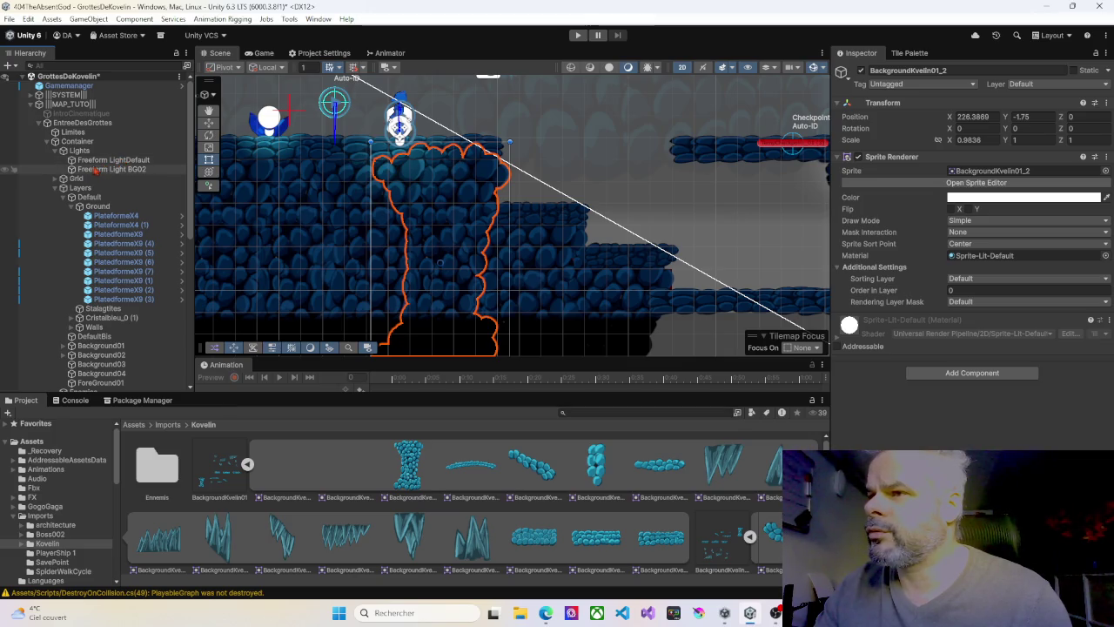
Disable the Walls tilemap's Tilemap Renderer under Grid
{"action": "left_click", "coordinate": [54, 179]}
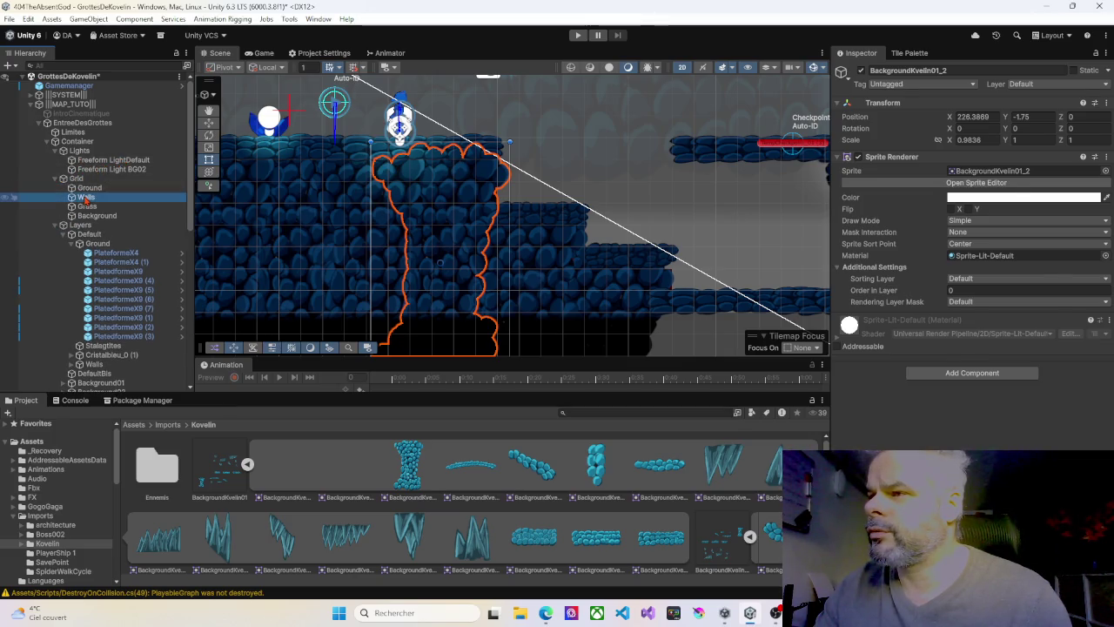
{"action": "left_click", "coordinate": [86, 197]}
{"action": "left_click", "coordinate": [956, 267]}
Pan the Scene view to center the stepped platforms and start Play mode
{"action": "scroll", "coordinate": [390, 259], "scroll_direction": "down", "scroll_amount": 5}
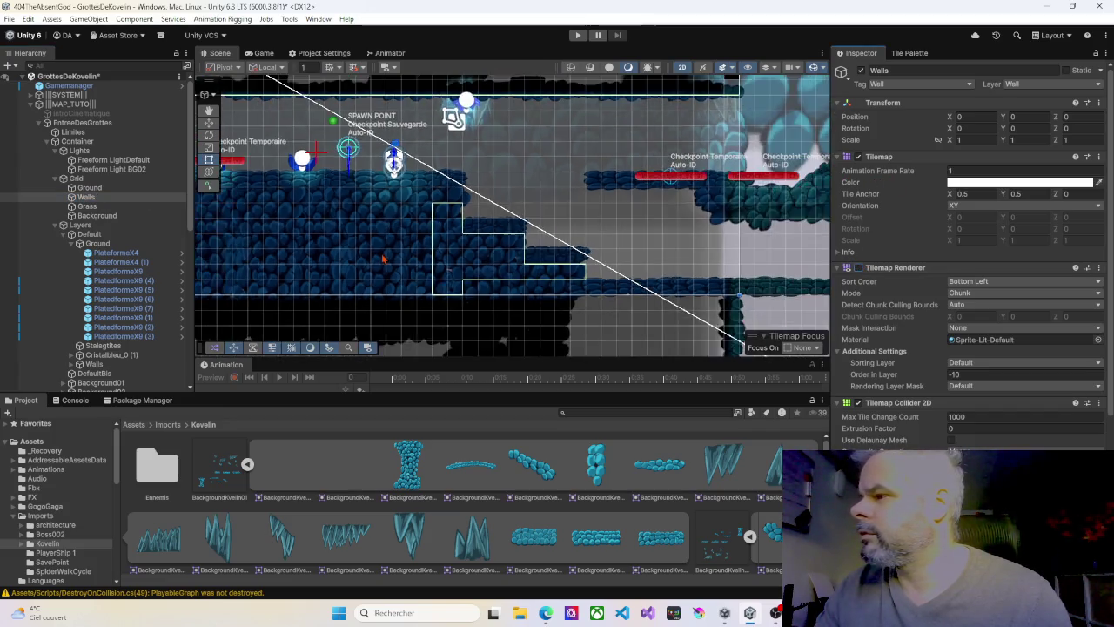
{"action": "left_click_drag", "start_coordinate": [382, 249], "coordinate": [379, 247]}
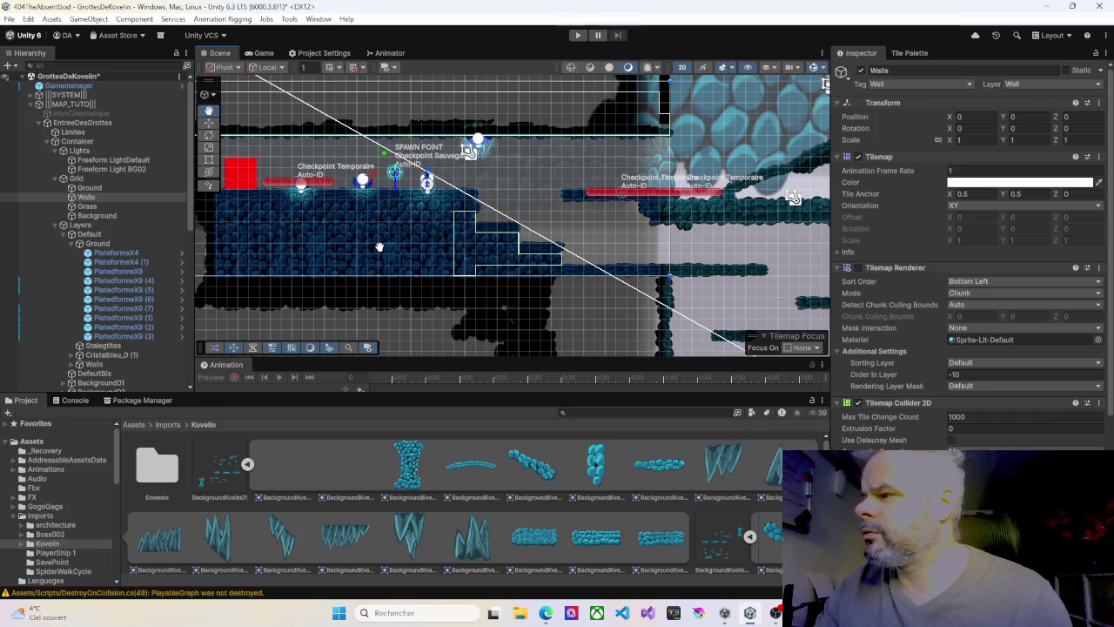
{"action": "mouse_move", "coordinate": [379, 247]}
{"action": "left_mouse_down"}
{"action": "mouse_move", "coordinate": [428, 243]}
{"action": "mouse_move", "coordinate": [409, 245]}
{"action": "left_mouse_up"}
{"action": "scroll", "coordinate": [485, 246], "scroll_direction": "up", "scroll_amount": 1}
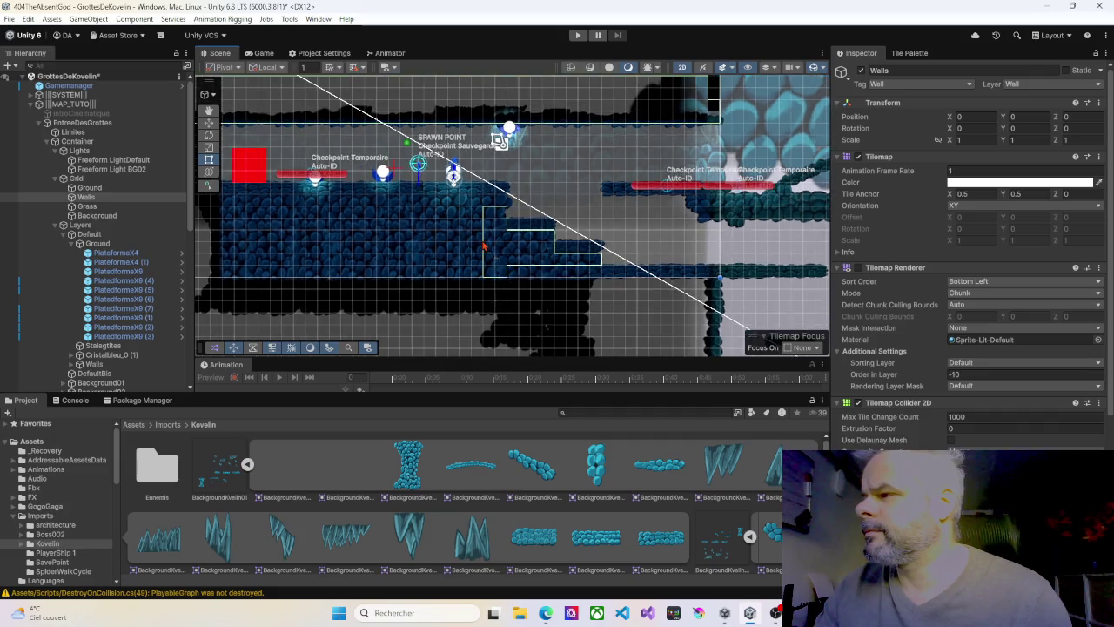
{"action": "scroll", "coordinate": [485, 246], "scroll_direction": "up", "scroll_amount": 3}
{"action": "left_click_drag", "start_coordinate": [485, 247], "coordinate": [369, 239]}
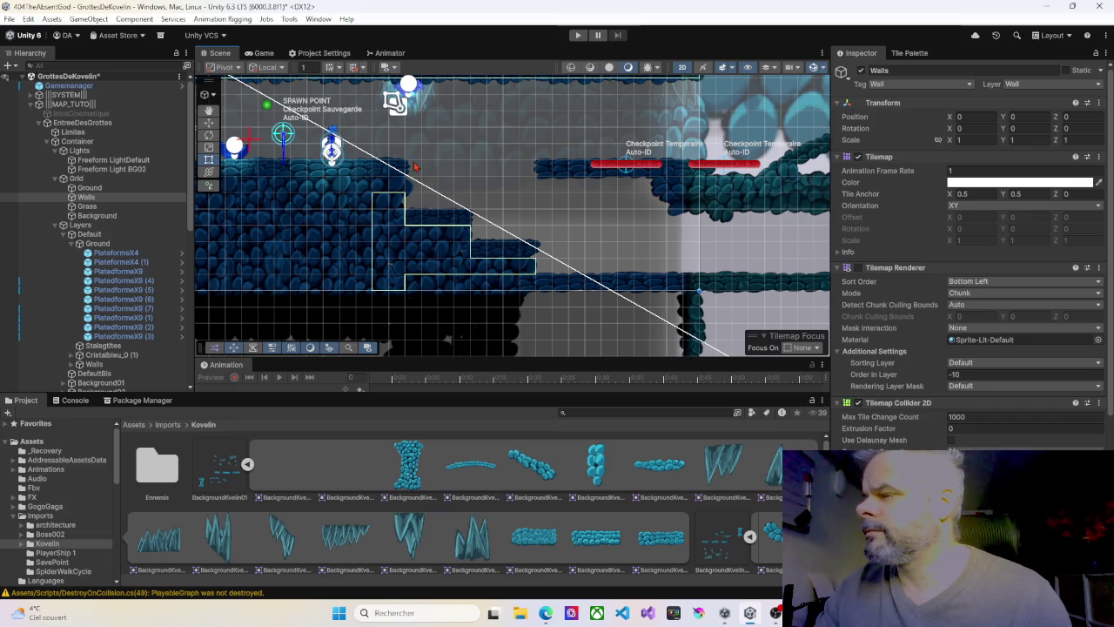
{"action": "left_click", "coordinate": [577, 35]}
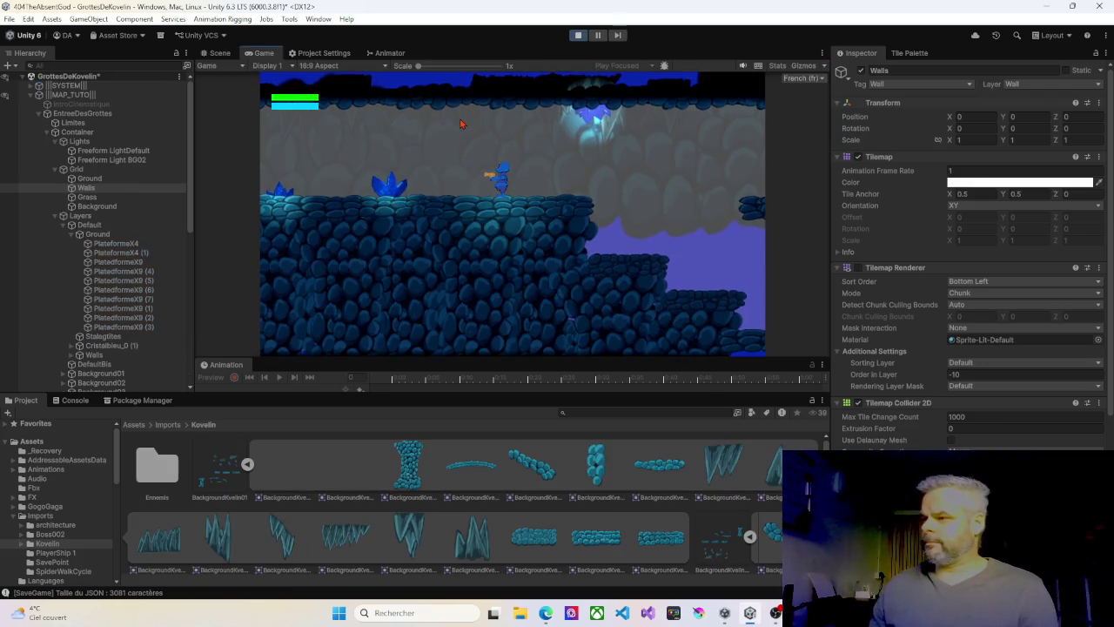
Walk and jump the character along the upper ledge, then stop the play test
{"action": "key", "text": "Right"}
{"action": "key", "text": "Right"}
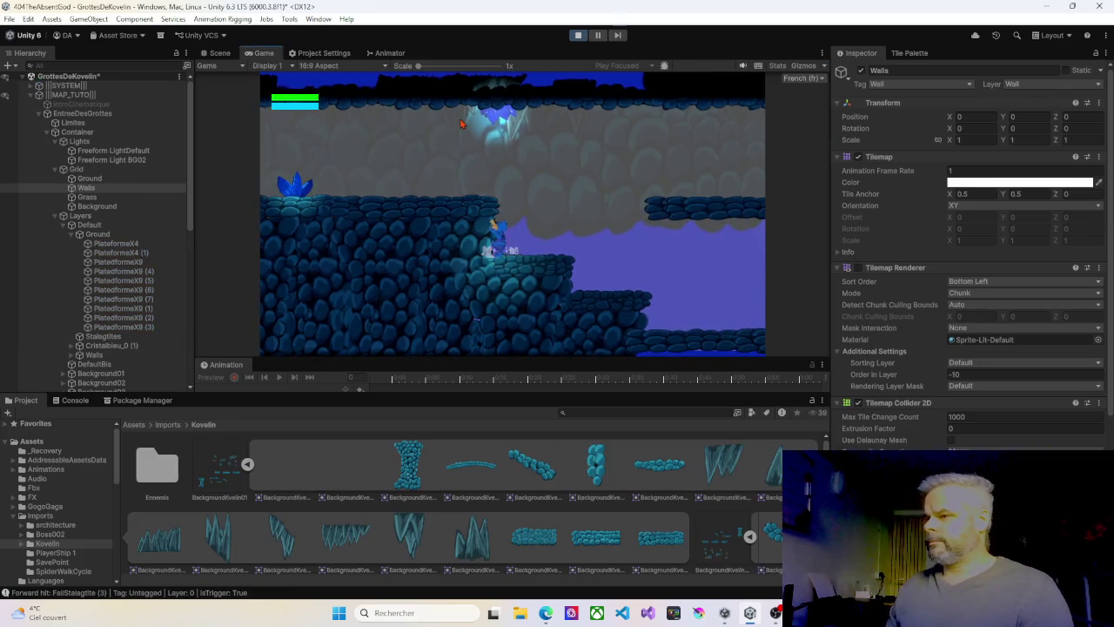
{"action": "key", "text": "Left"}
{"action": "key", "text": "space"}
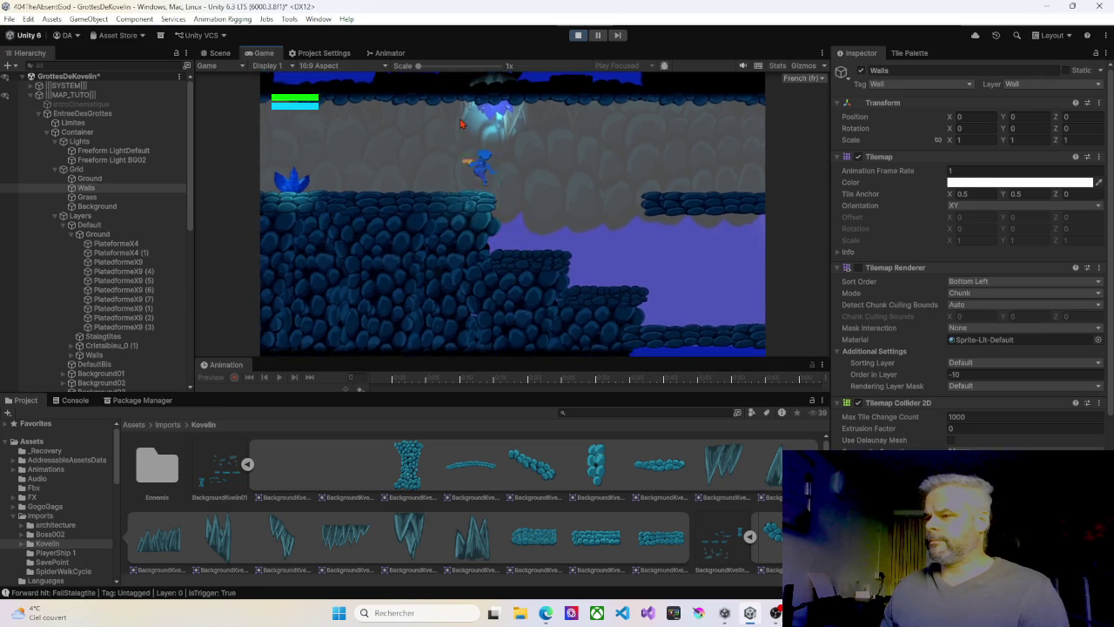
{"action": "key", "text": "Left"}
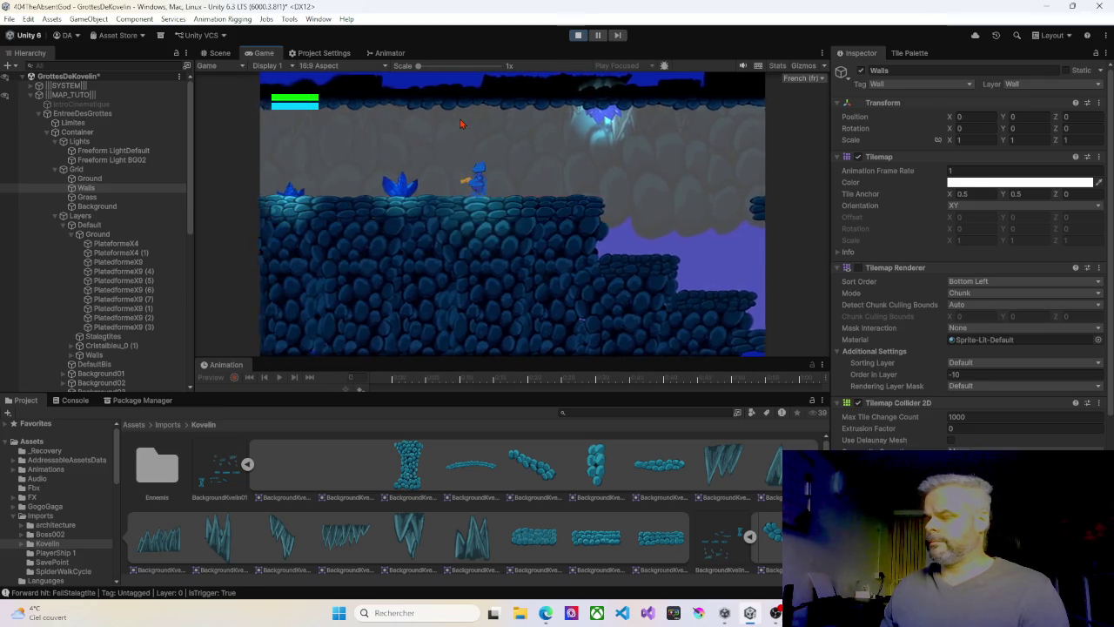
{"action": "key", "text": "Right"}
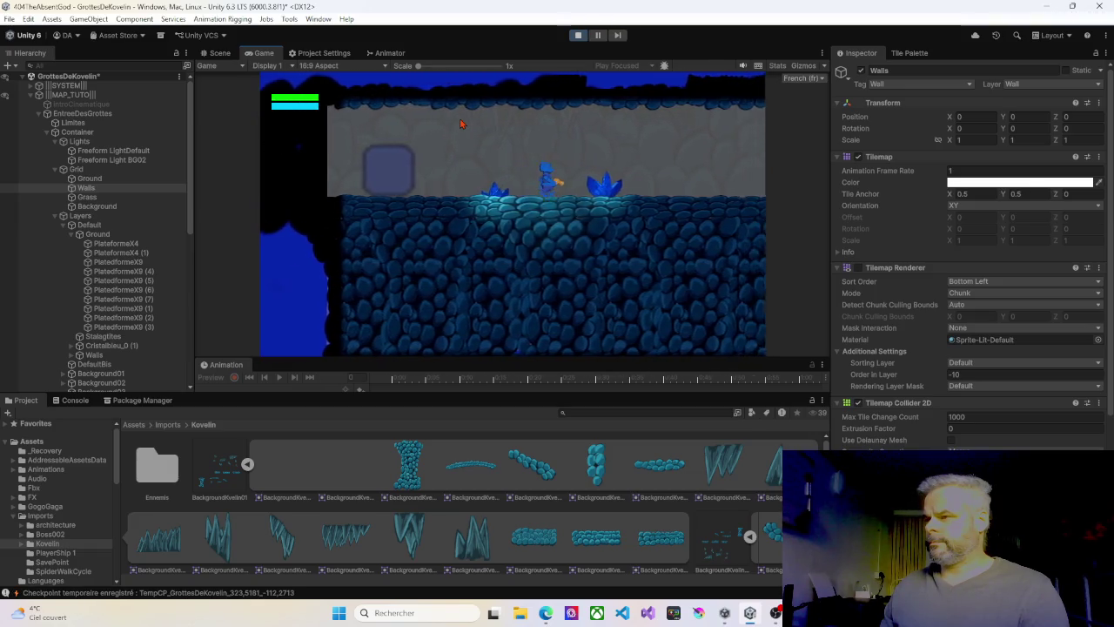
{"action": "key", "text": "Right"}
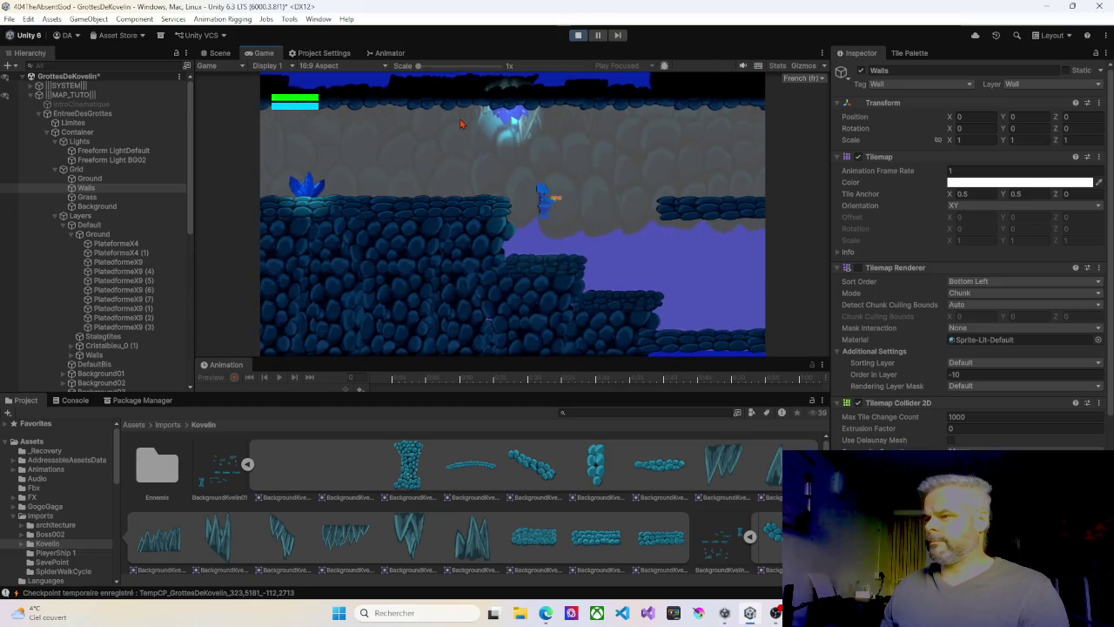
{"action": "key", "text": "Right"}
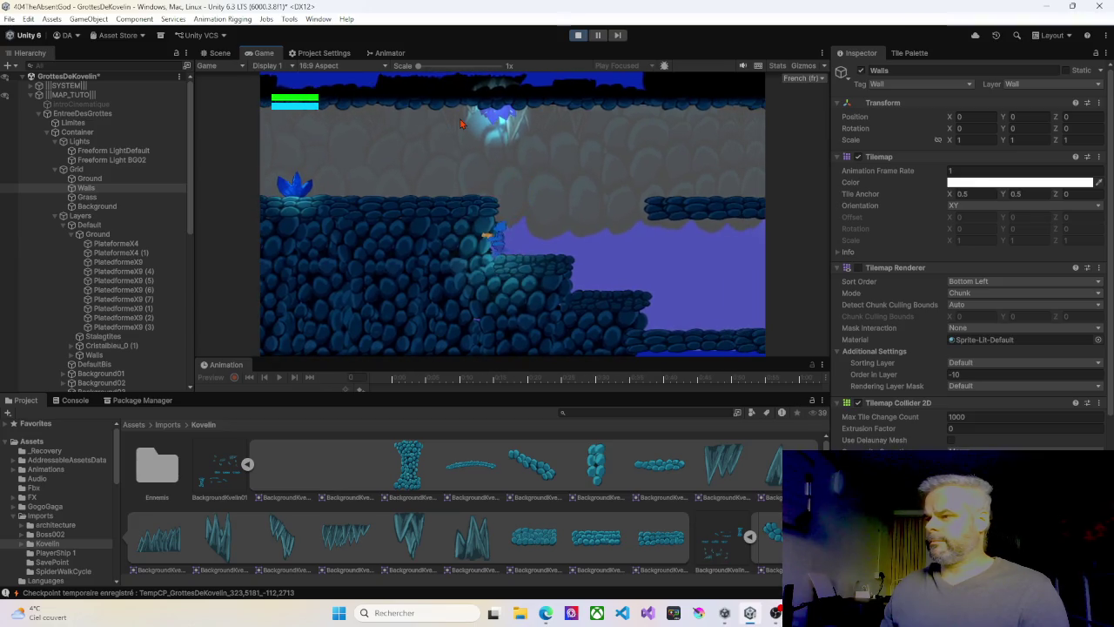
{"action": "key", "text": "Left"}
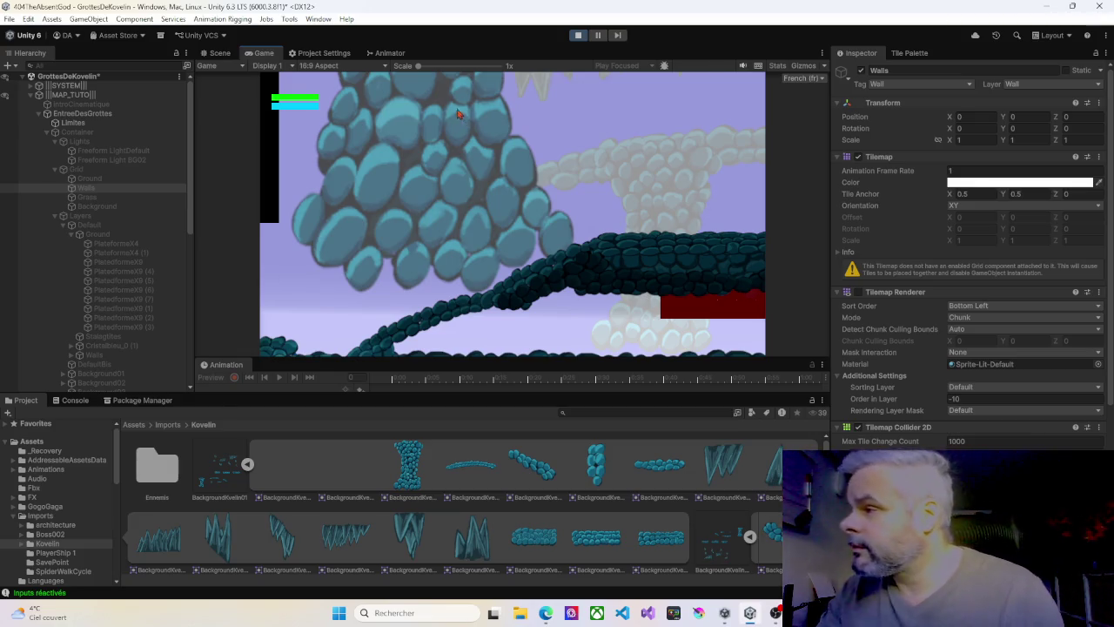
{"action": "left_click", "coordinate": [582, 36]}
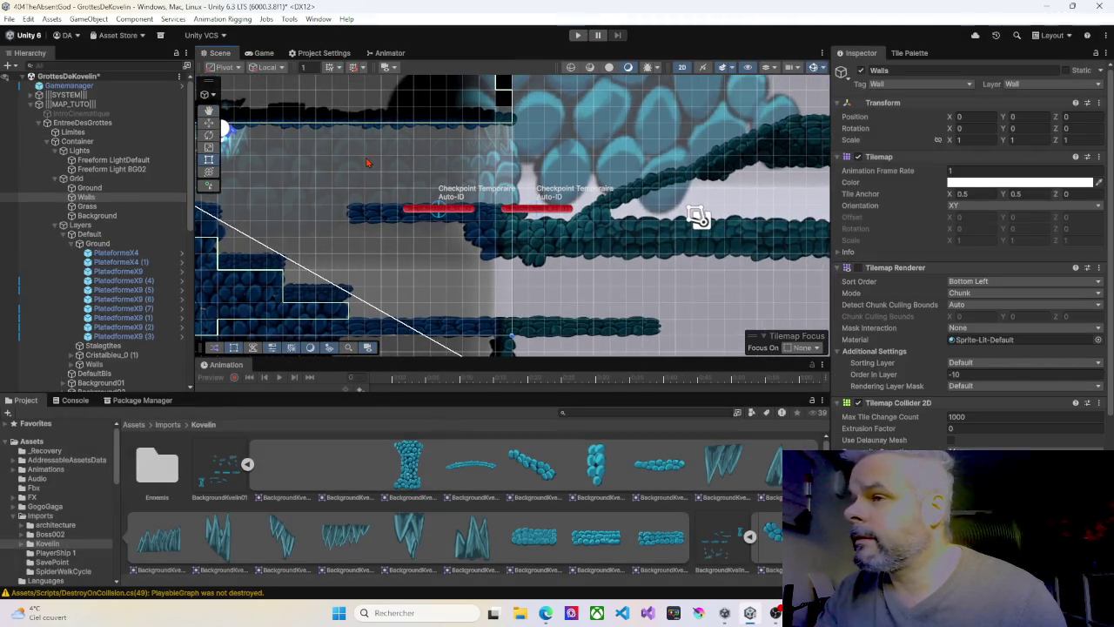
Select and frame Kovelin01's Limites boundary, trying then undoing a bottom-edge drag
{"action": "left_click", "coordinate": [41, 124]}
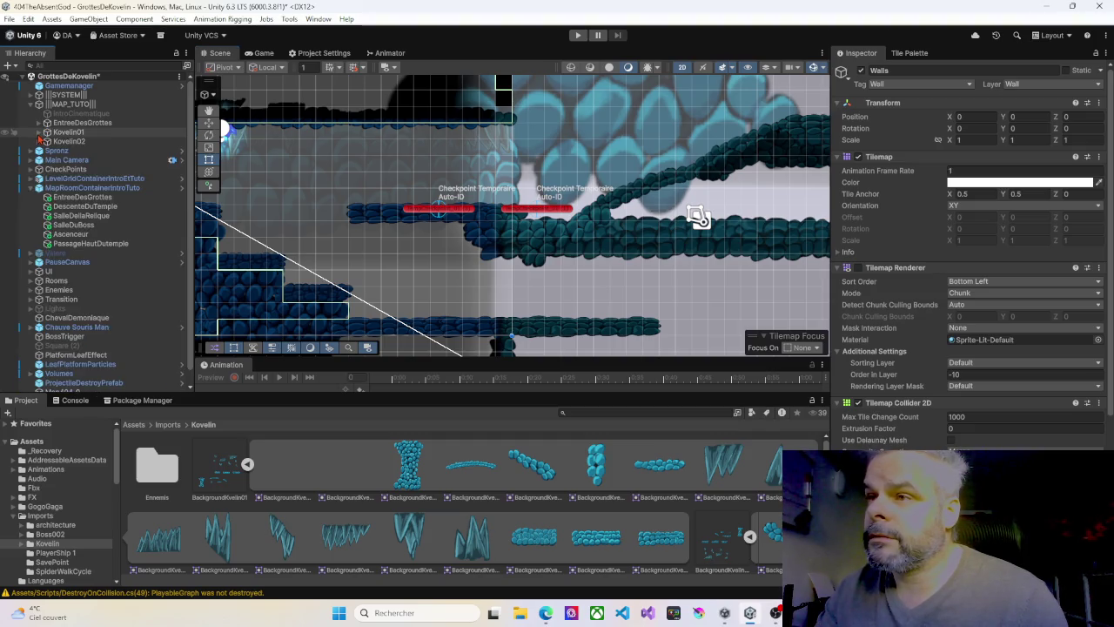
{"action": "left_click", "coordinate": [41, 132]}
{"action": "left_click", "coordinate": [69, 141]}
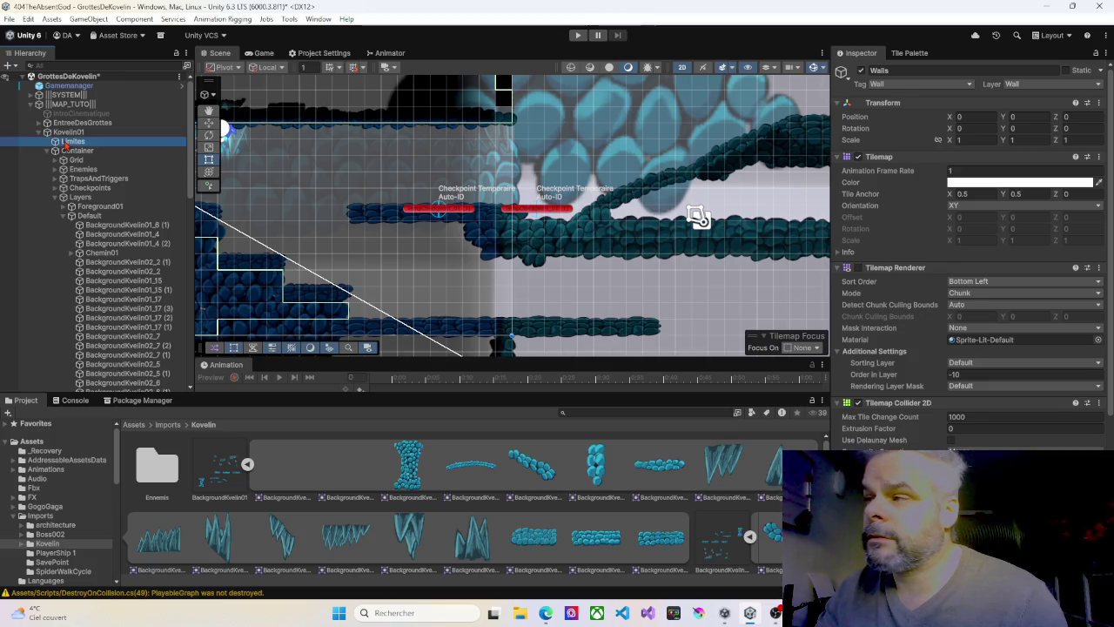
{"action": "key", "text": "f"}
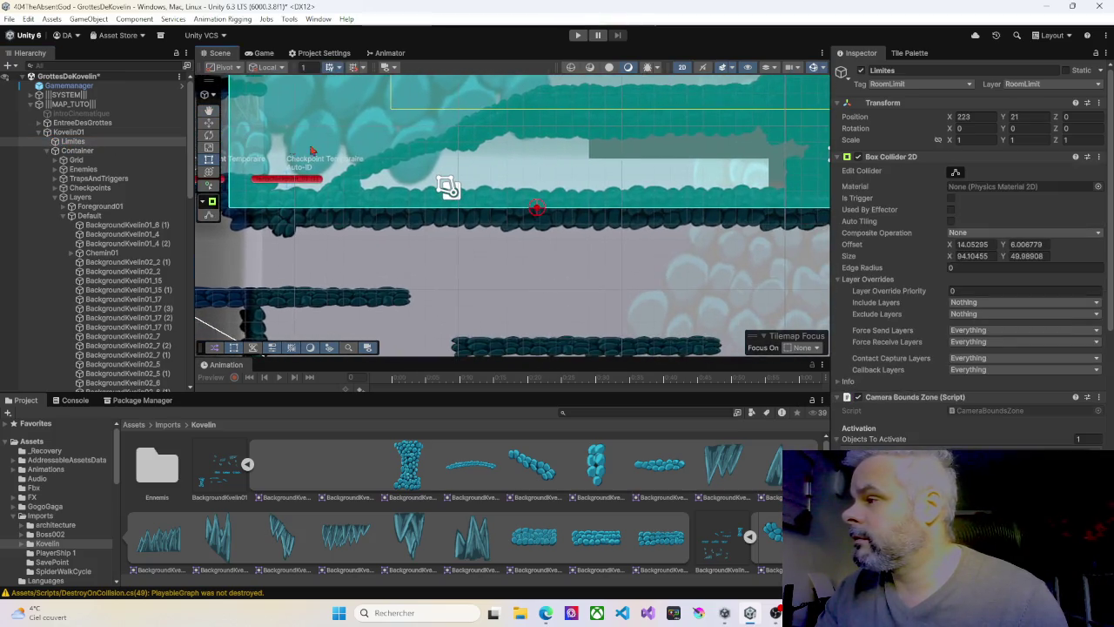
{"action": "left_click_drag", "start_coordinate": [601, 176], "coordinate": [475, 187]}
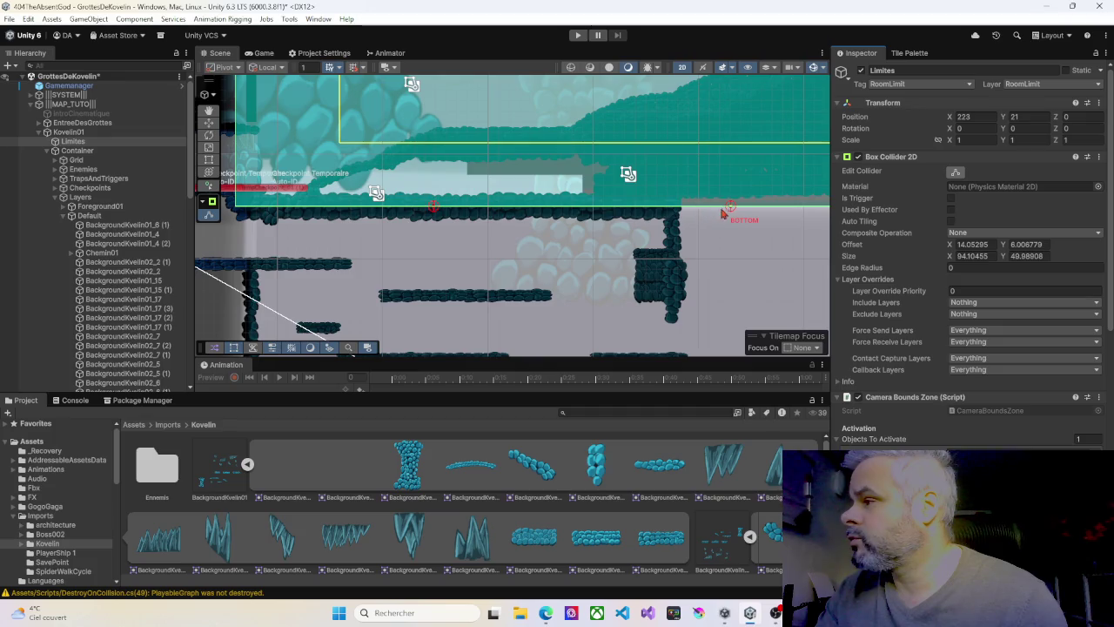
{"action": "left_click_drag", "start_coordinate": [730, 208], "coordinate": [732, 213]}
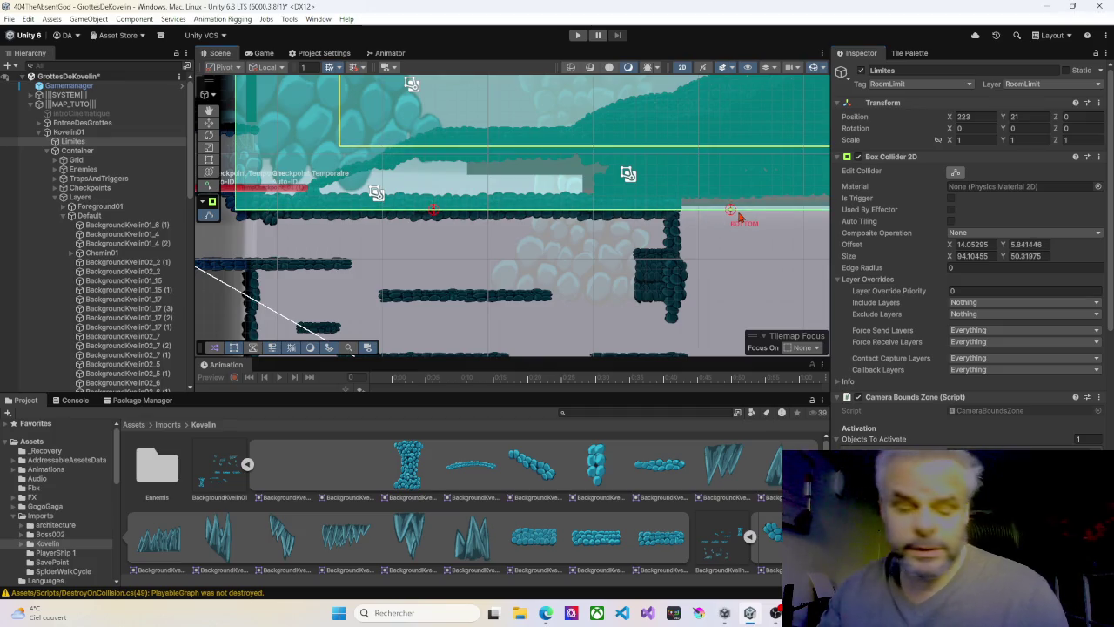
{"action": "key", "text": "ctrl+z"}
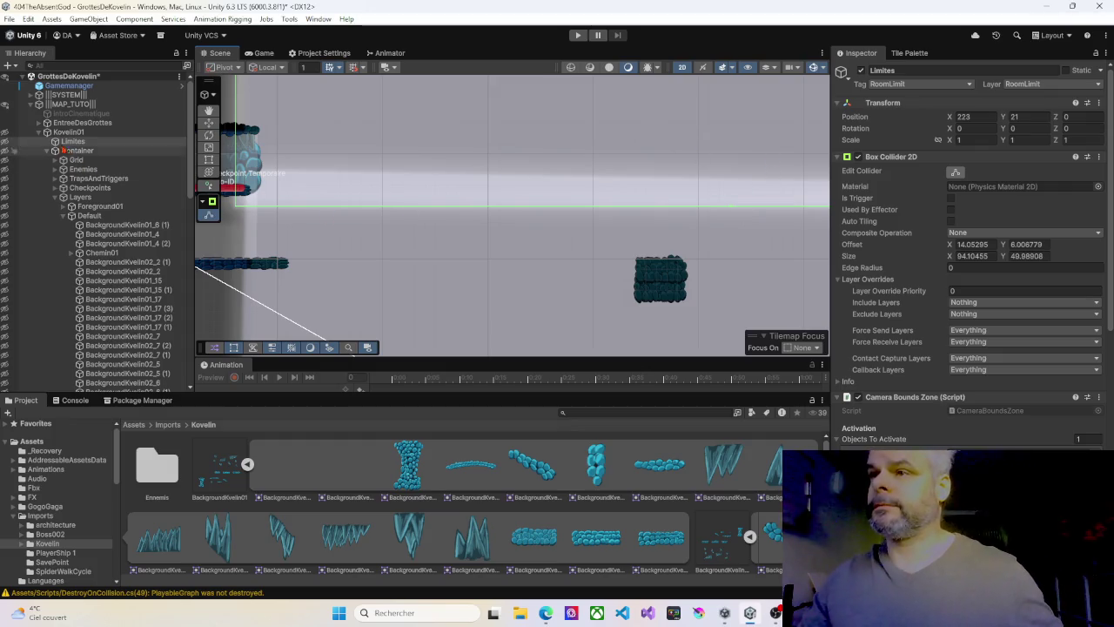
Extend the Limites bottom edge down to Offset Y 5.506779, Size Y 50.98908, and start Play mode
{"action": "left_click", "coordinate": [6, 133]}
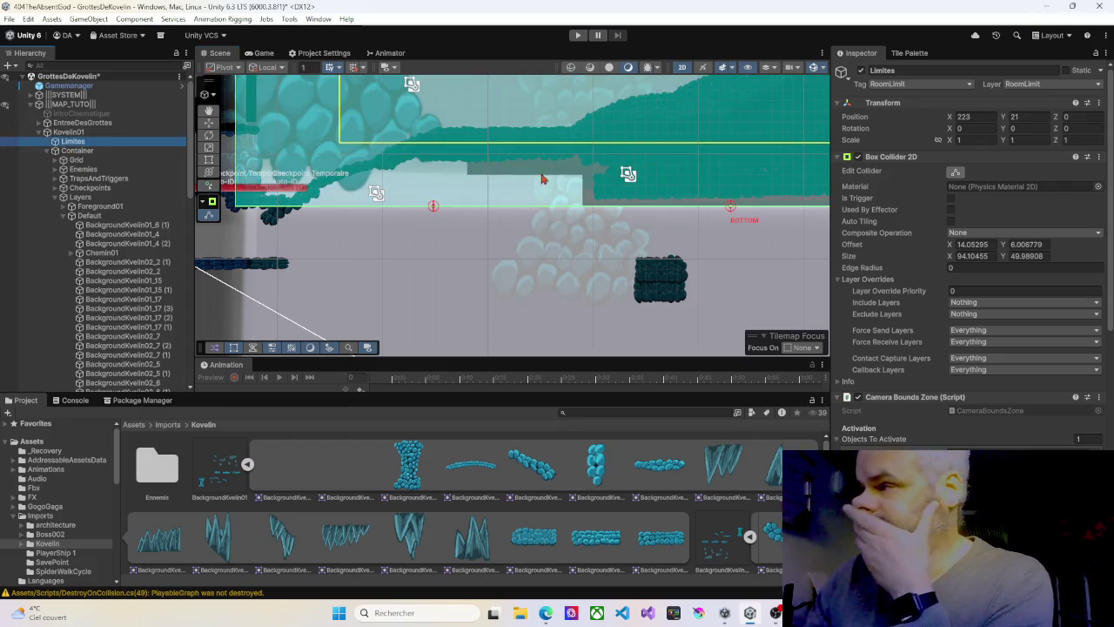
{"action": "left_click", "coordinate": [955, 172]}
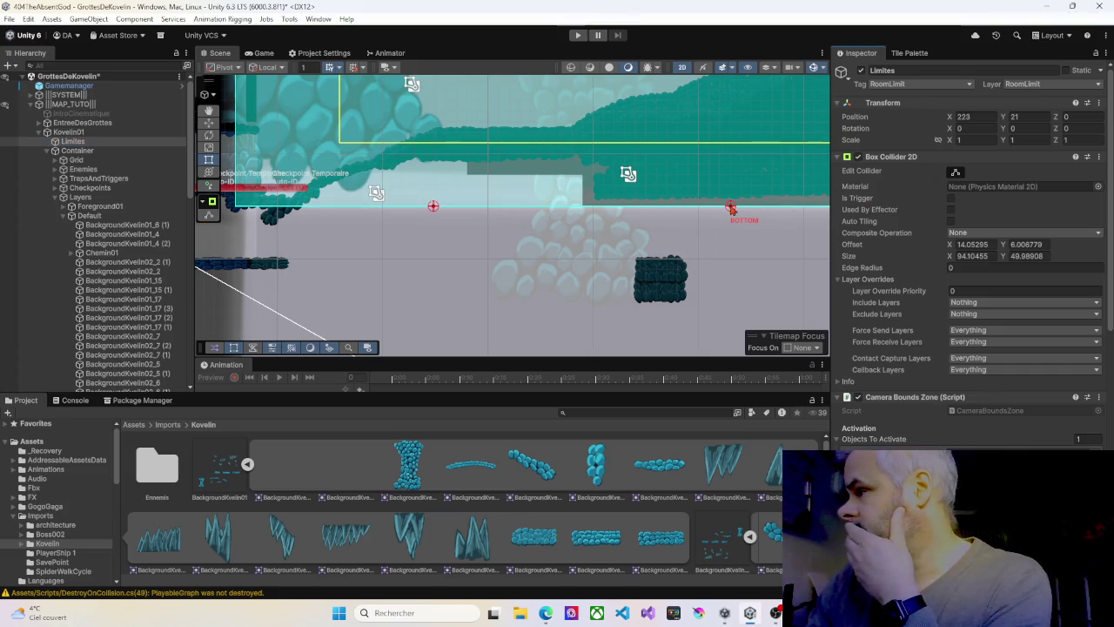
{"action": "left_click", "coordinate": [959, 173]}
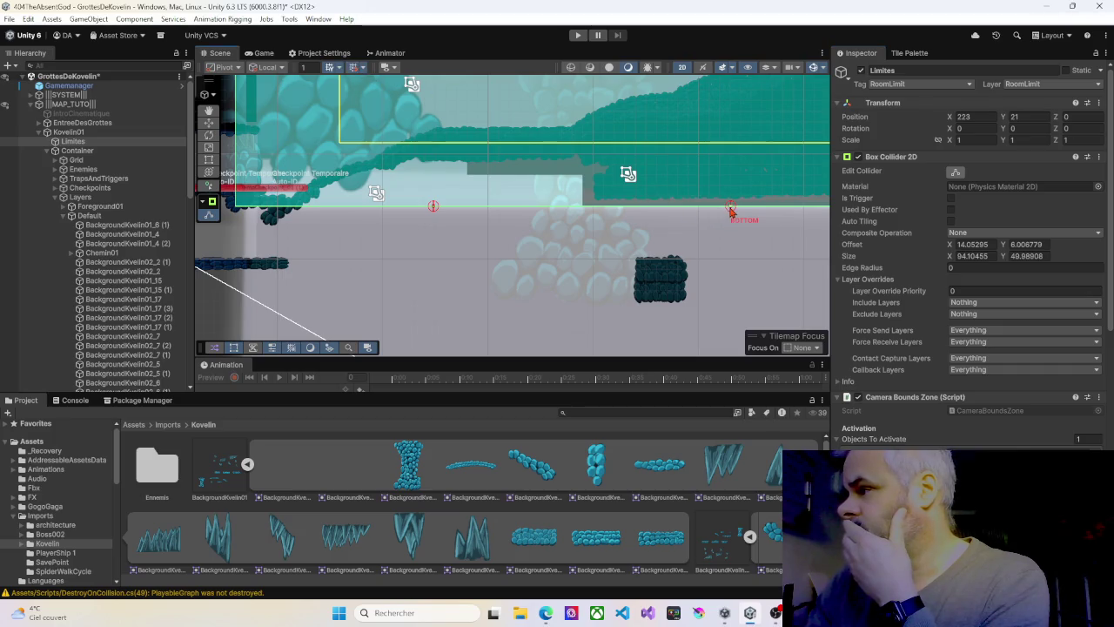
{"action": "left_click_drag", "start_coordinate": [733, 211], "coordinate": [732, 218]}
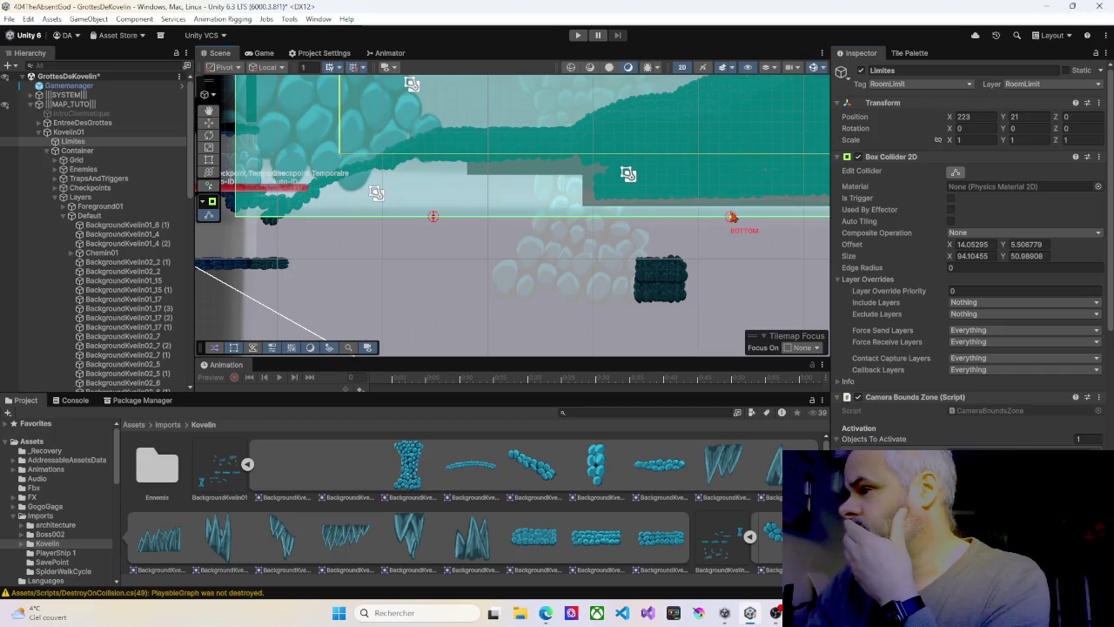
{"action": "mouse_move", "coordinate": [389, 217]}
{"action": "left_mouse_down"}
{"action": "mouse_move", "coordinate": [510, 214]}
{"action": "mouse_move", "coordinate": [566, 163]}
{"action": "left_mouse_up"}
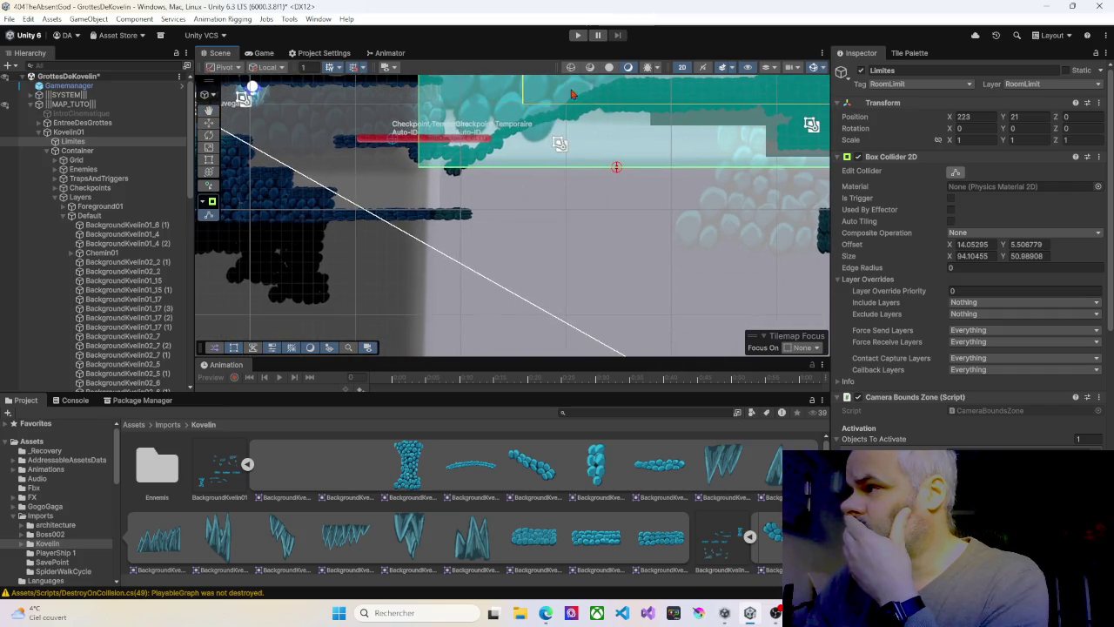
{"action": "left_click", "coordinate": [578, 36]}
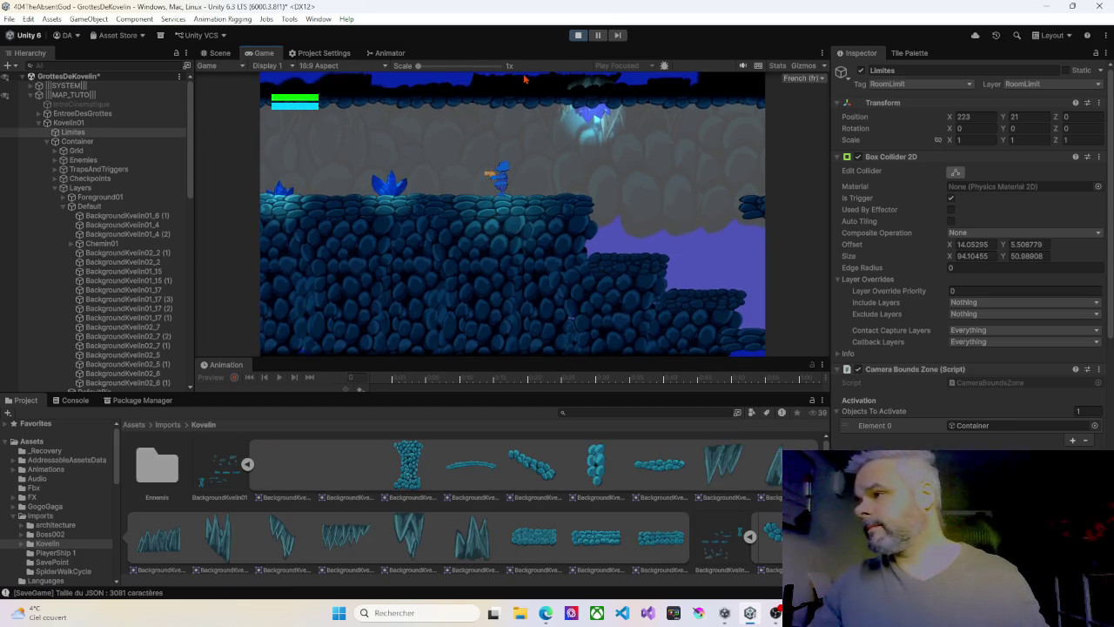
Walk the character right across the ledges to check camera bounds, then stop the play test
{"action": "key", "text": "Right"}
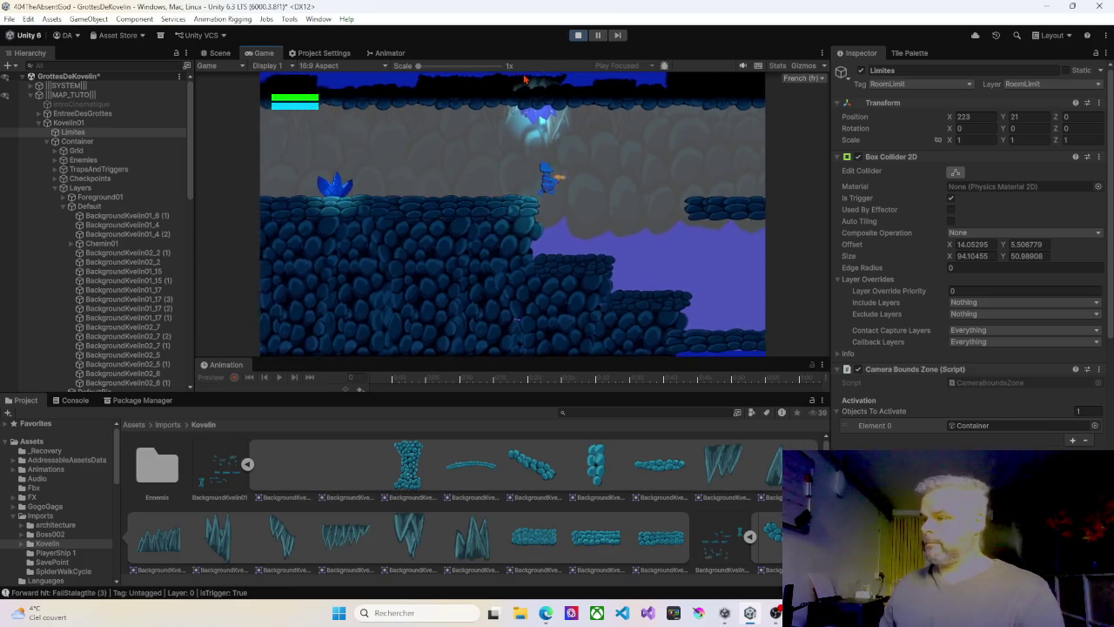
{"action": "key", "text": "Right"}
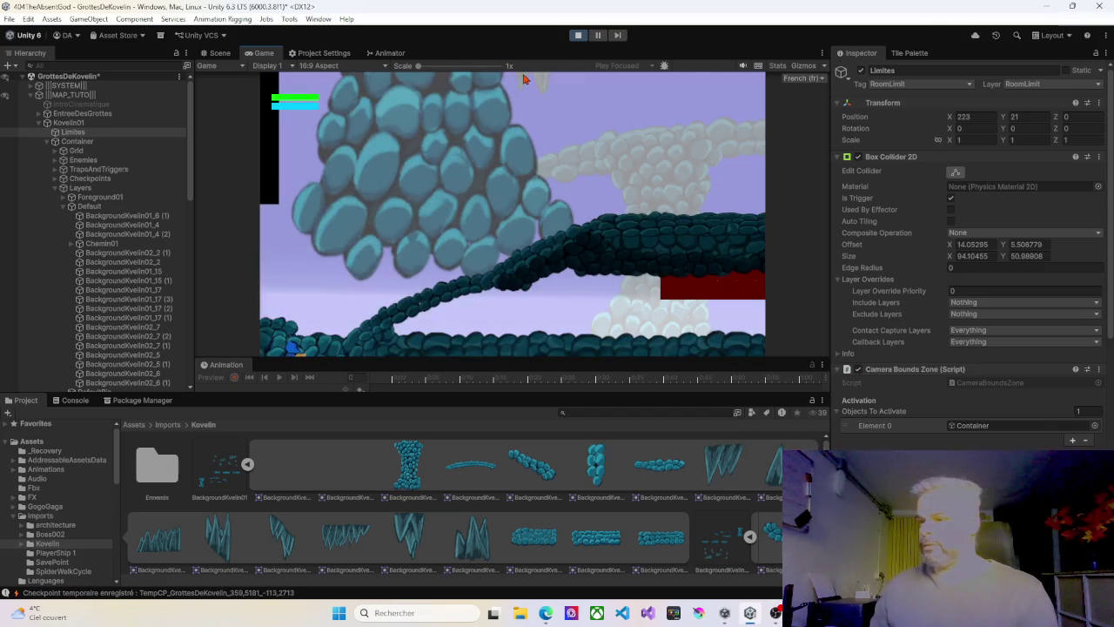
{"action": "key", "text": "Right"}
{"action": "key", "text": "Left"}
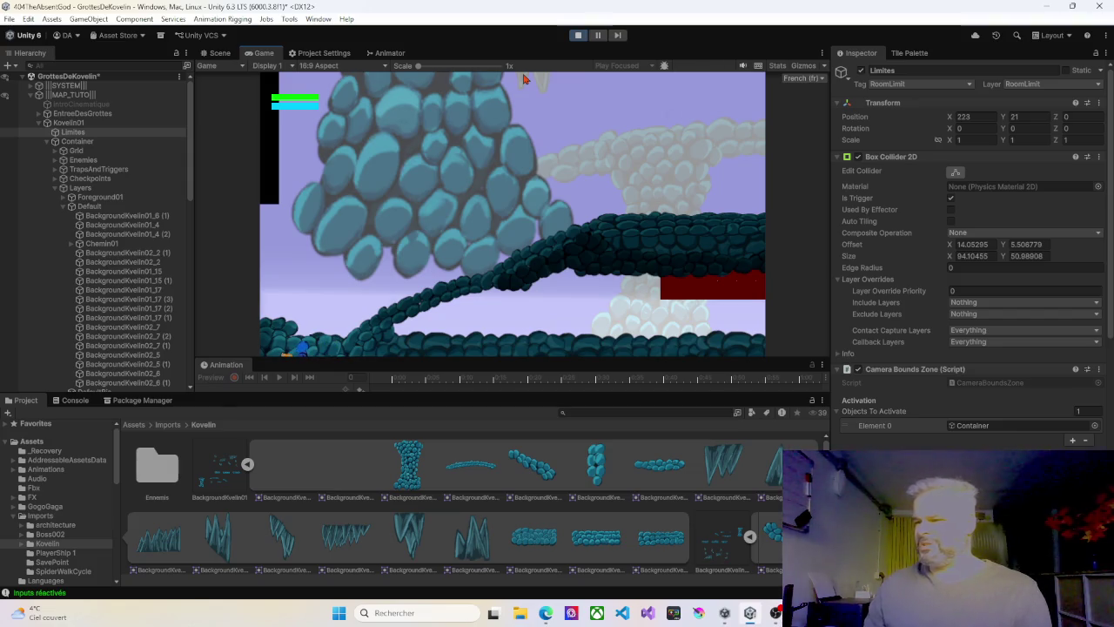
{"action": "key", "text": "Right"}
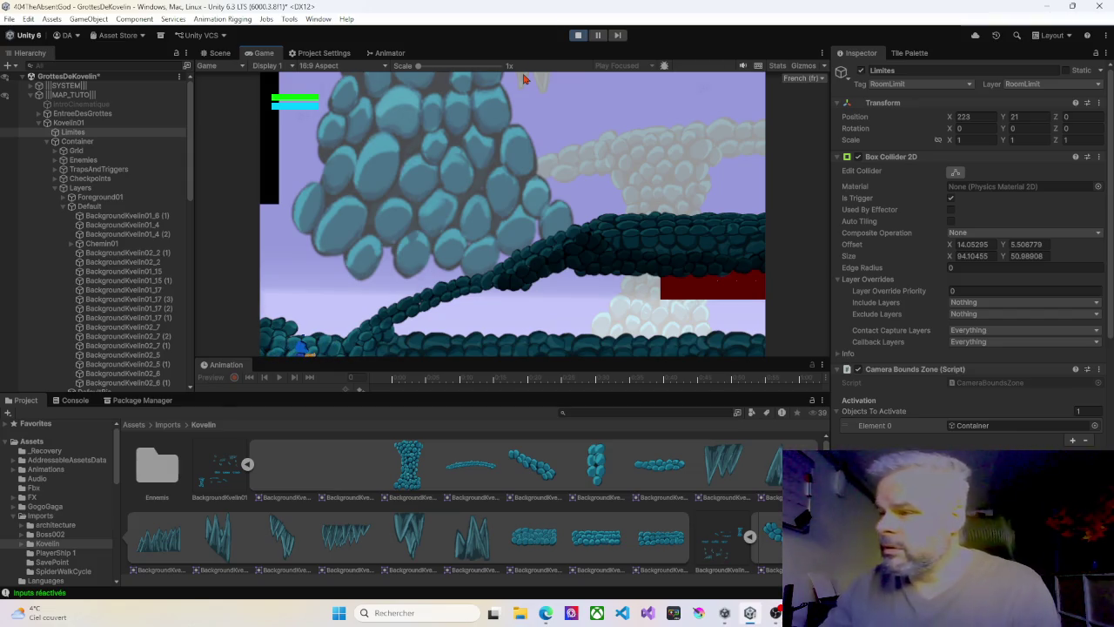
{"action": "left_click", "coordinate": [578, 37]}
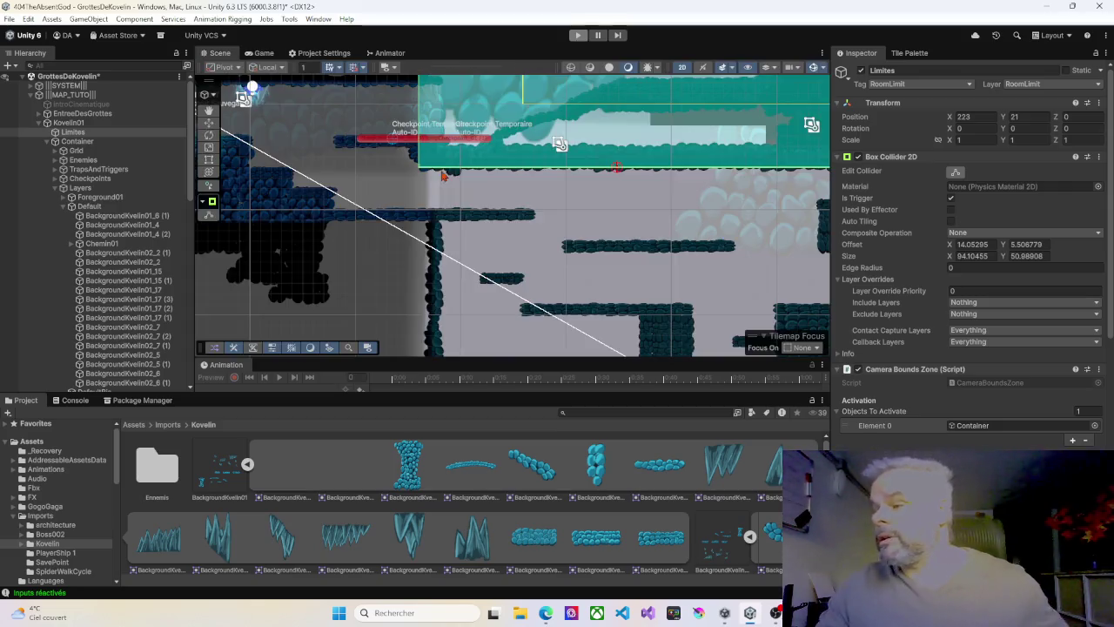
Zoom in on the checkpoints and select BackgroundKvelin01_6 (1) under Kovelin01's Default layer
{"action": "scroll", "coordinate": [539, 195], "scroll_direction": "up", "scroll_amount": 2}
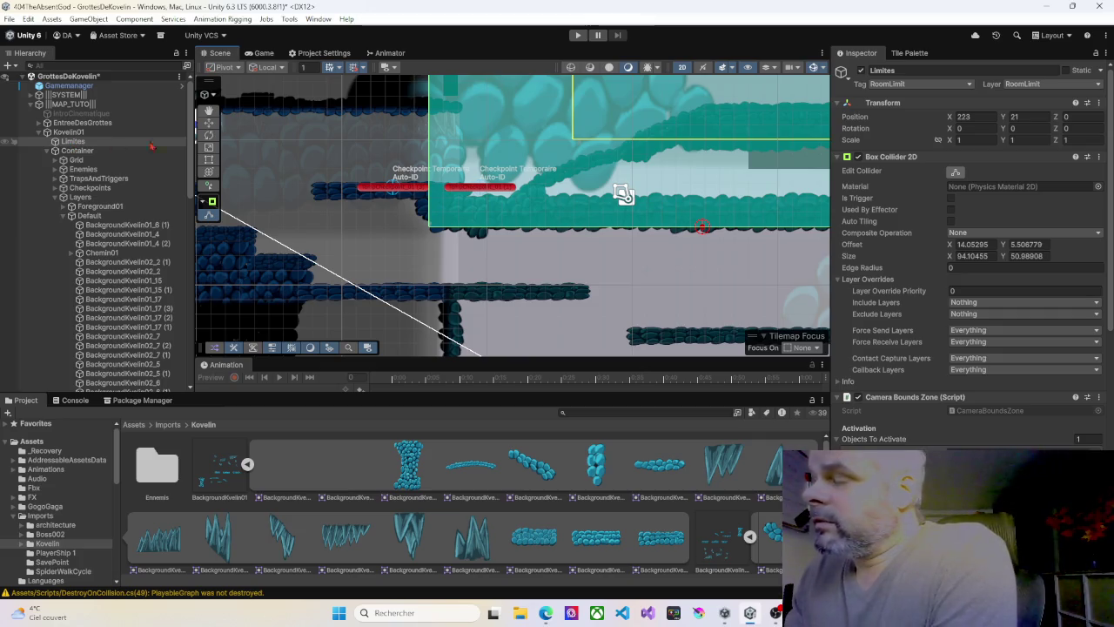
{"action": "scroll", "coordinate": [512, 186], "scroll_direction": "up", "scroll_amount": 3}
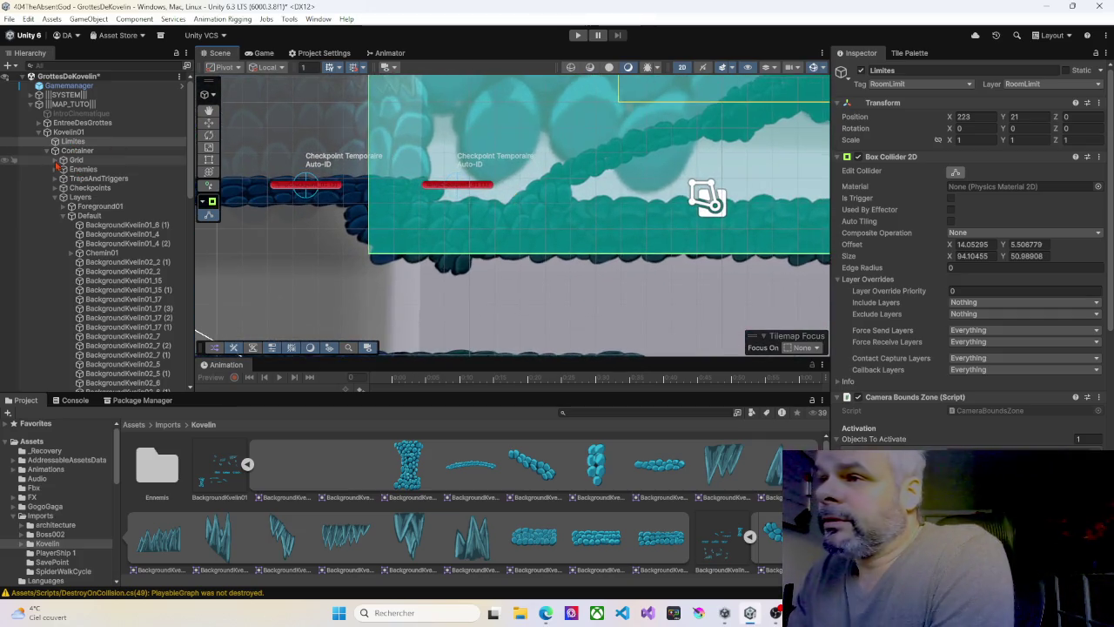
{"action": "left_click", "coordinate": [66, 217]}
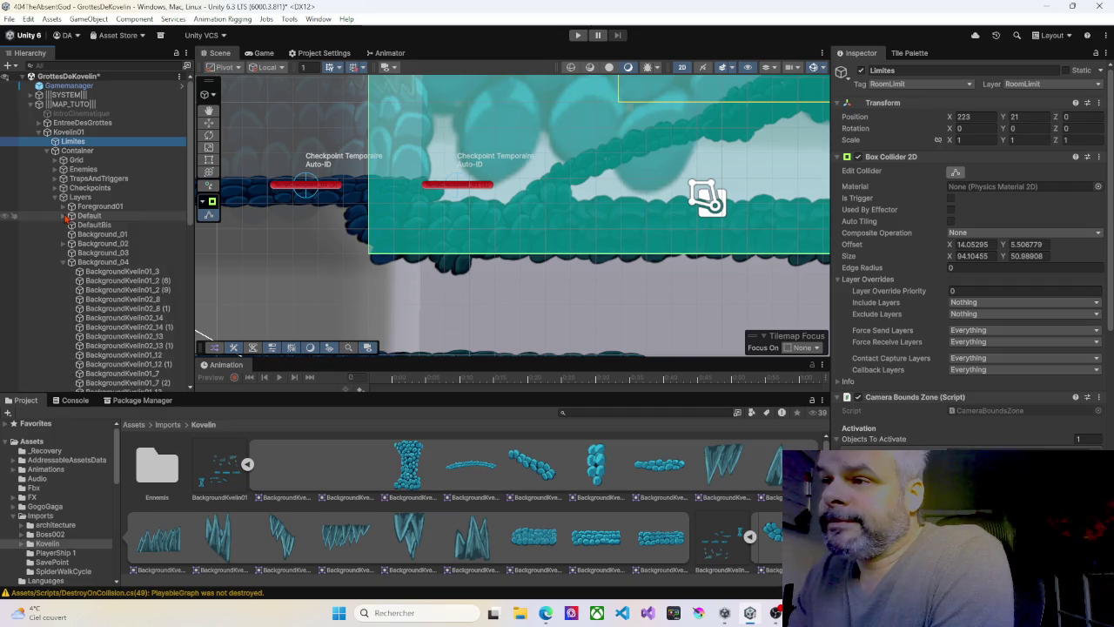
{"action": "left_click", "coordinate": [64, 262]}
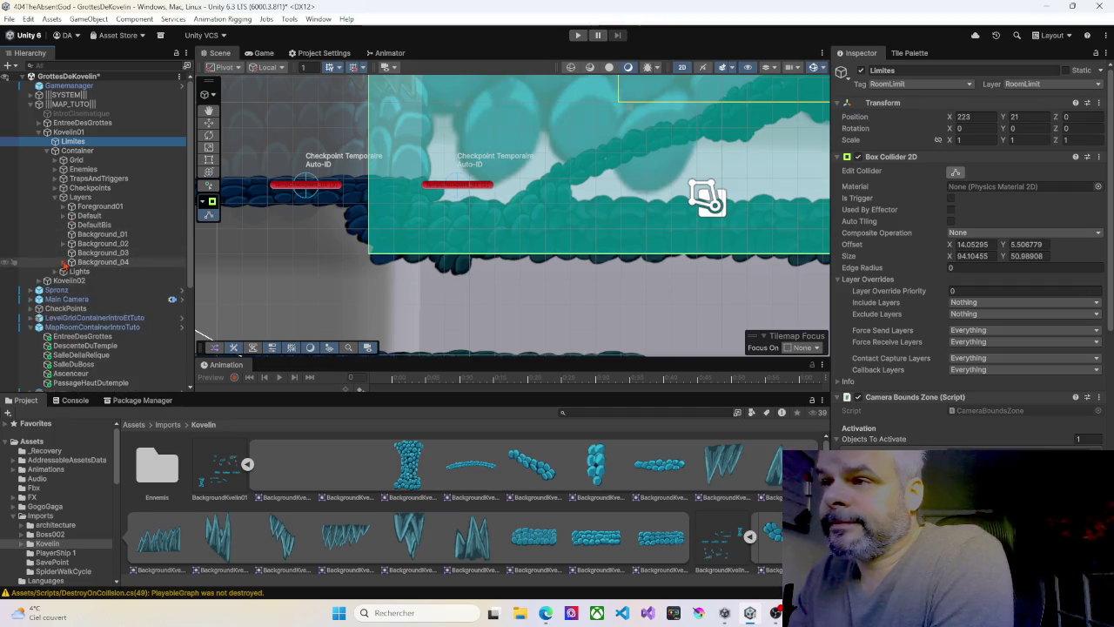
{"action": "left_click", "coordinate": [65, 216]}
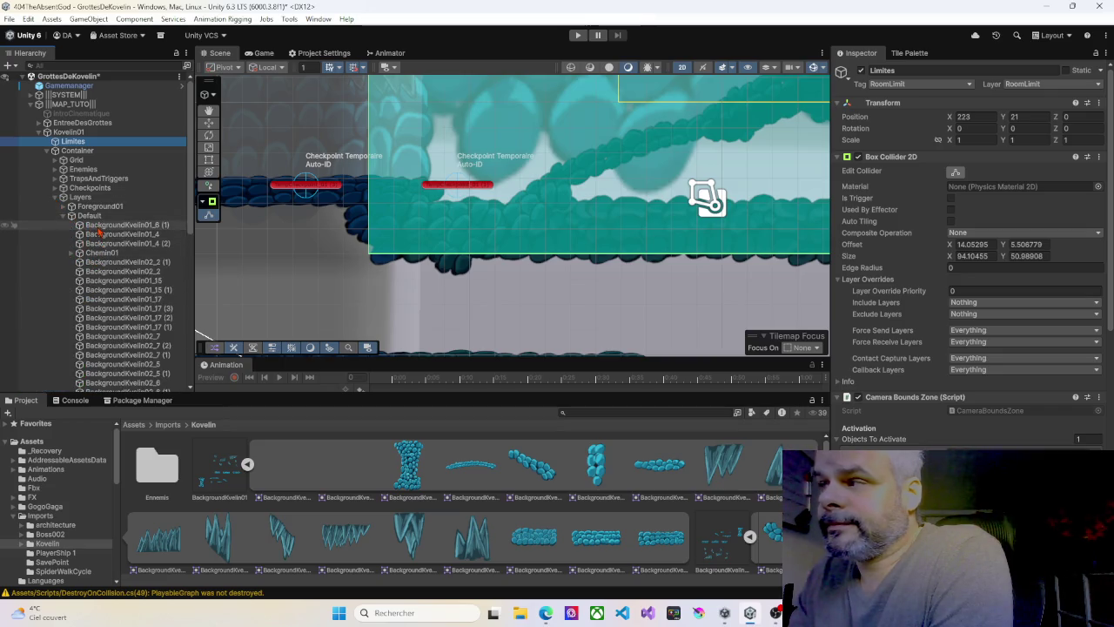
{"action": "left_click", "coordinate": [122, 225]}
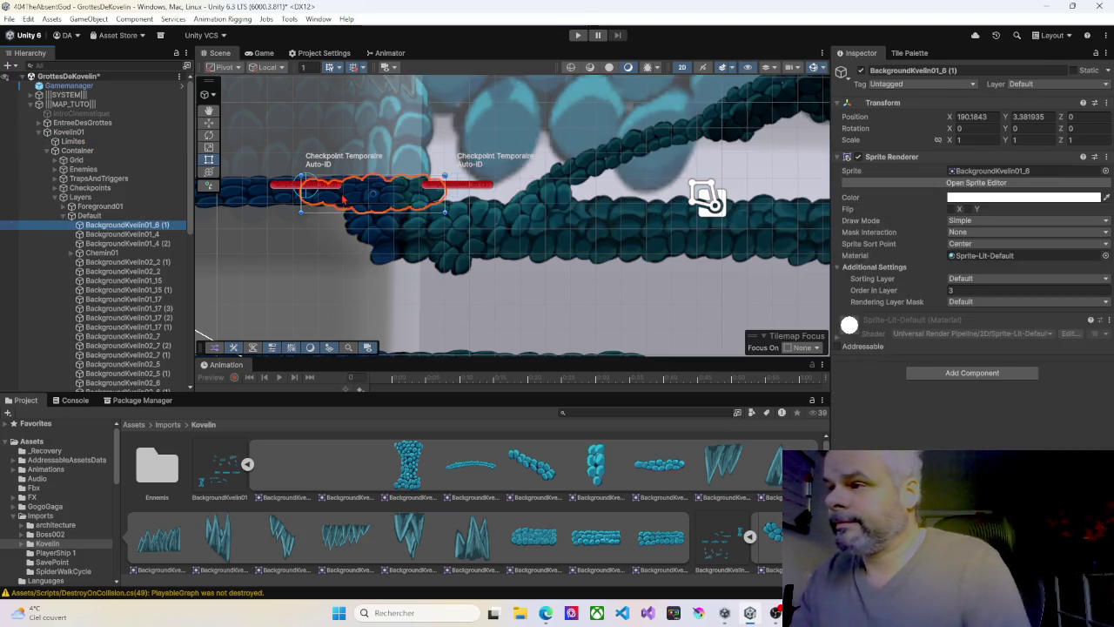
Duplicate platform BackgroundKvelin01_6 (1) and slide the copy to the right
{"action": "key", "text": "ctrl+d"}
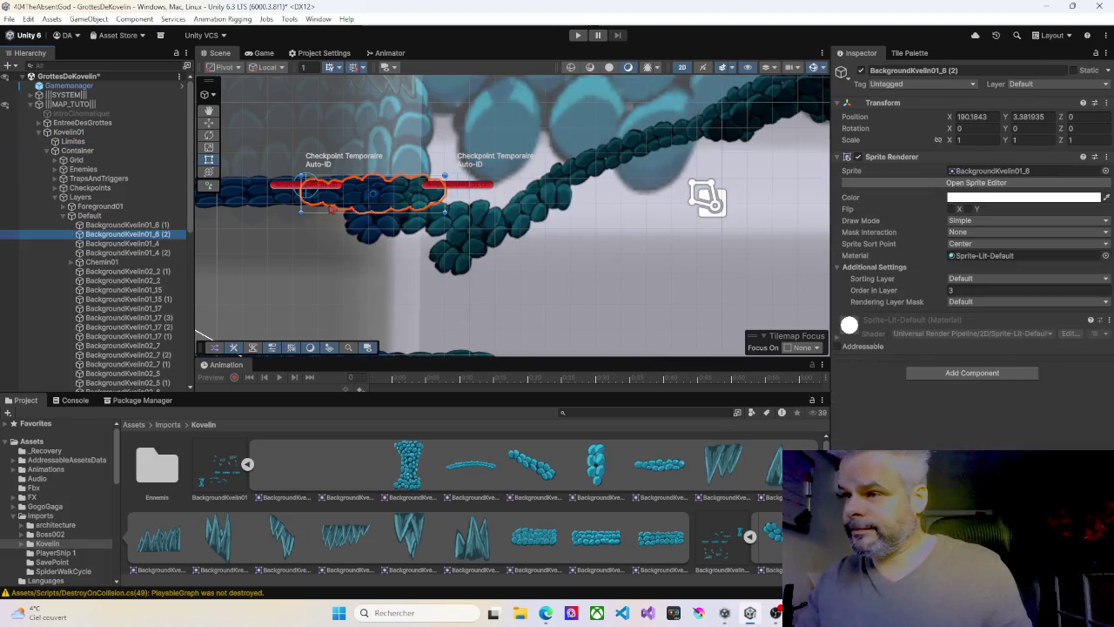
{"action": "left_click", "coordinate": [208, 125]}
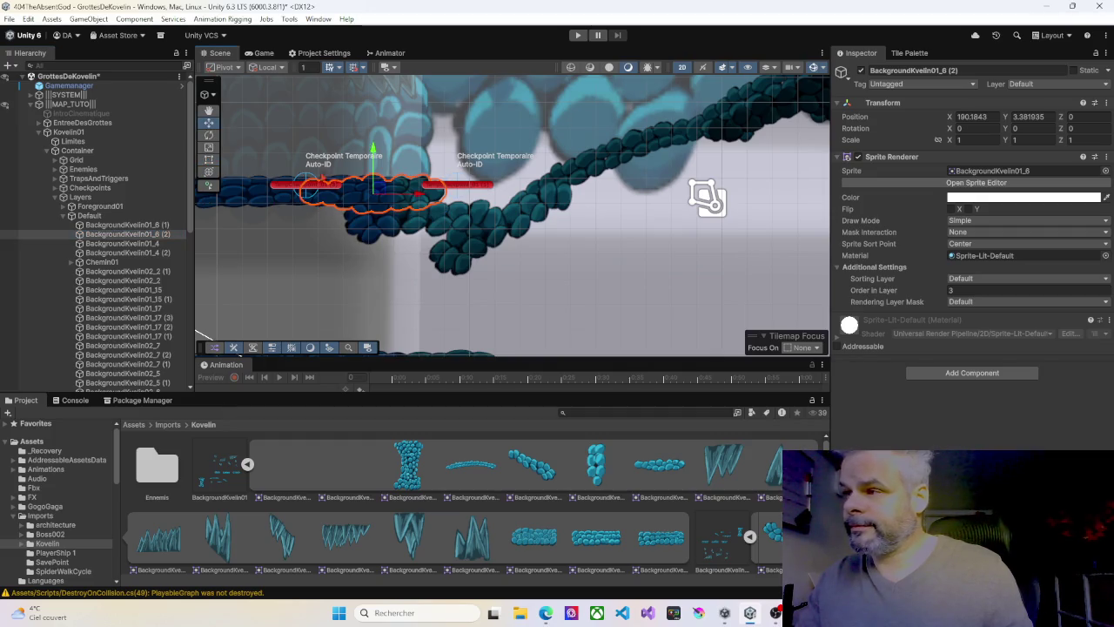
{"action": "left_click_drag", "start_coordinate": [417, 195], "coordinate": [511, 197]}
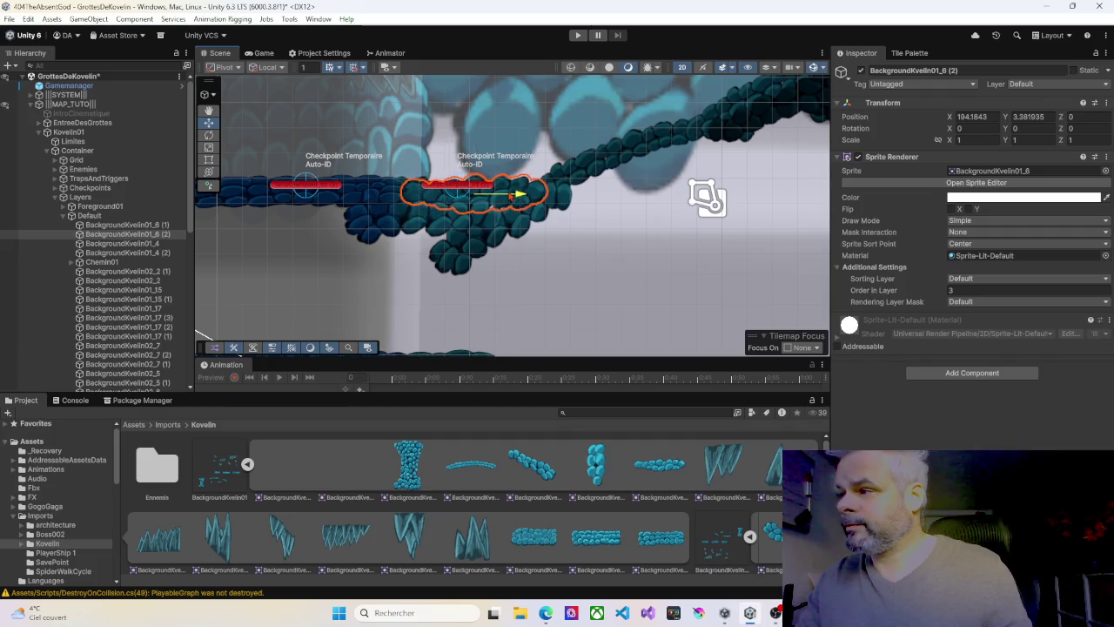
Inspect the overlapping platforms under the checkpoints and delete PlatedformeX9 (2)
{"action": "left_click", "coordinate": [557, 185]}
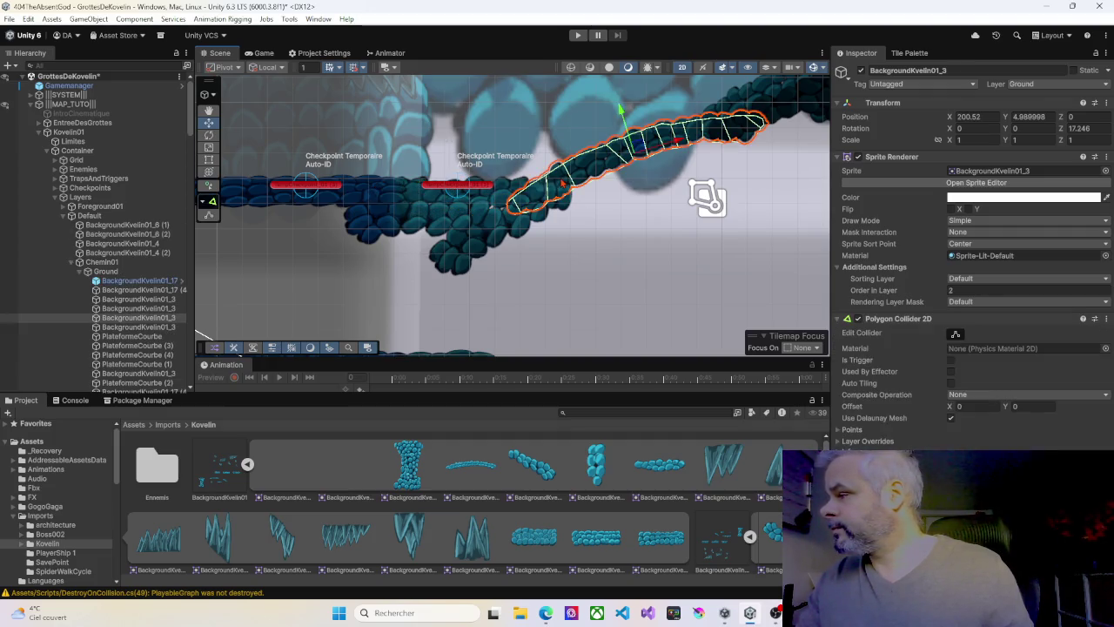
{"action": "left_click", "coordinate": [485, 201]}
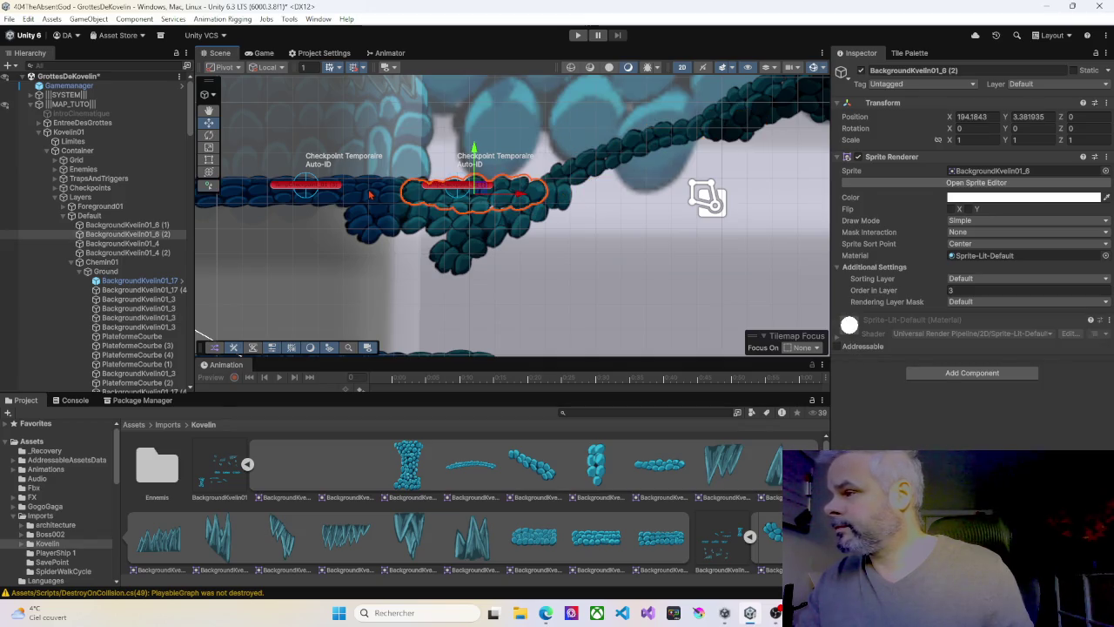
{"action": "left_click", "coordinate": [373, 195]}
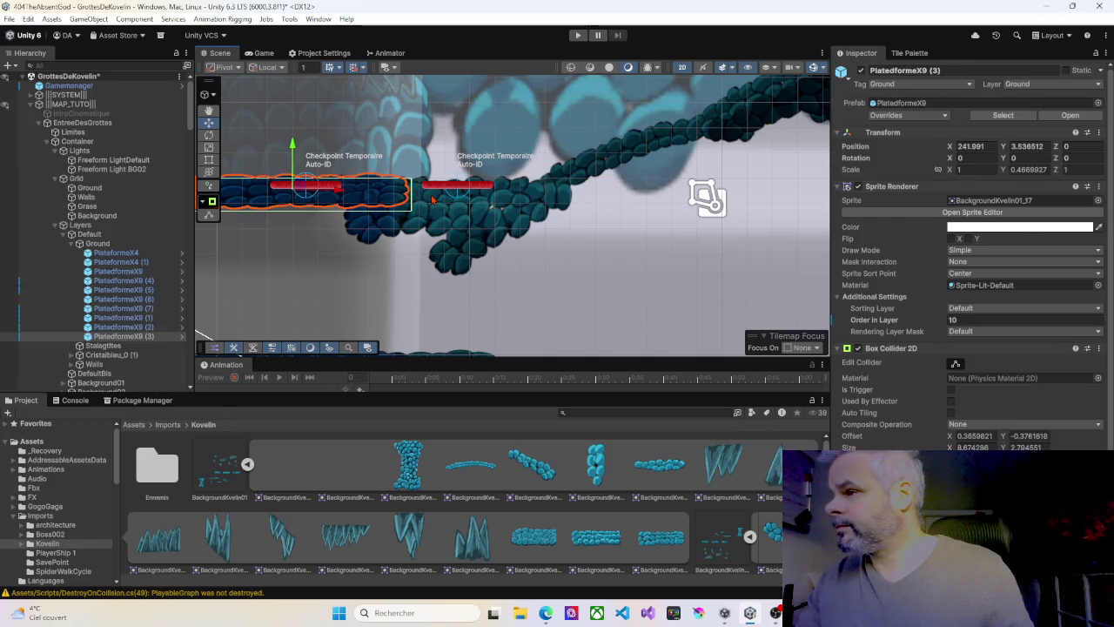
{"action": "left_click", "coordinate": [434, 199]}
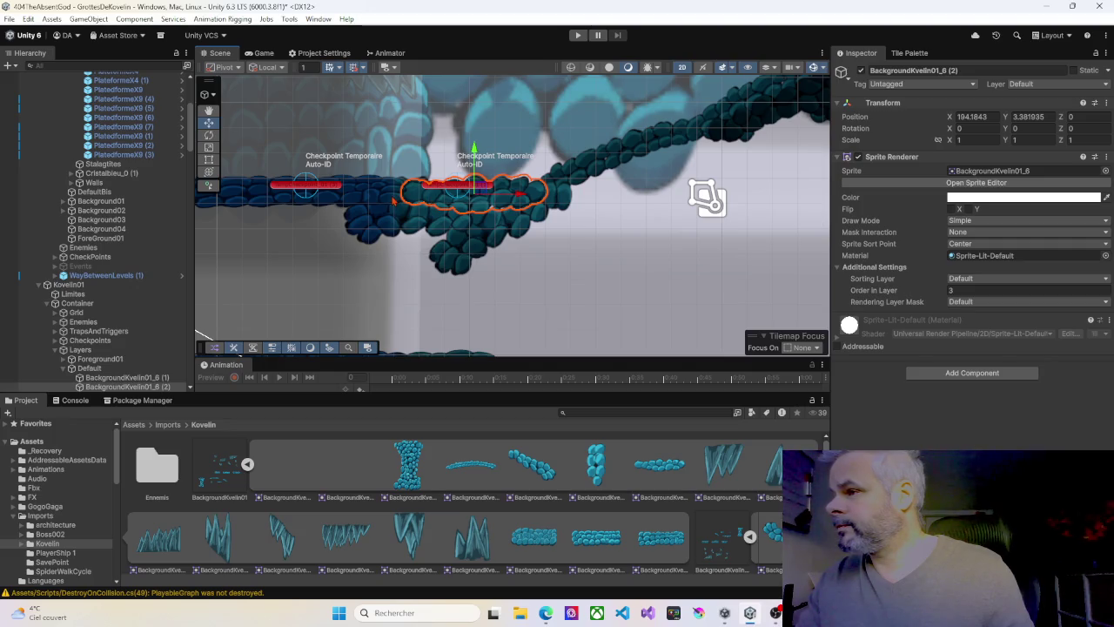
{"action": "left_click", "coordinate": [393, 200]}
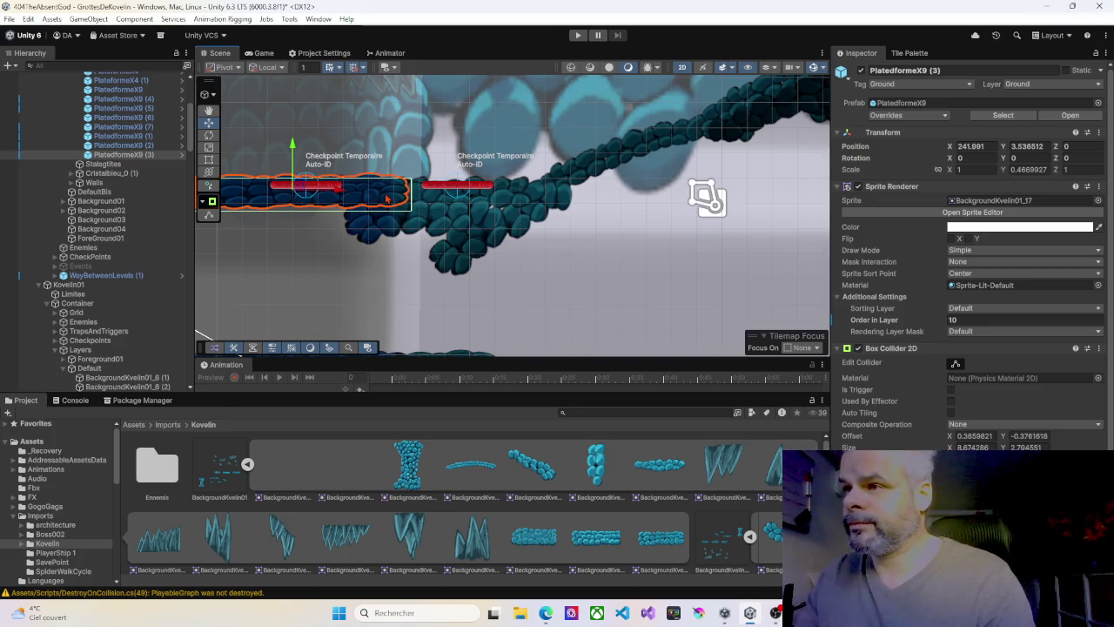
{"action": "left_click", "coordinate": [359, 201]}
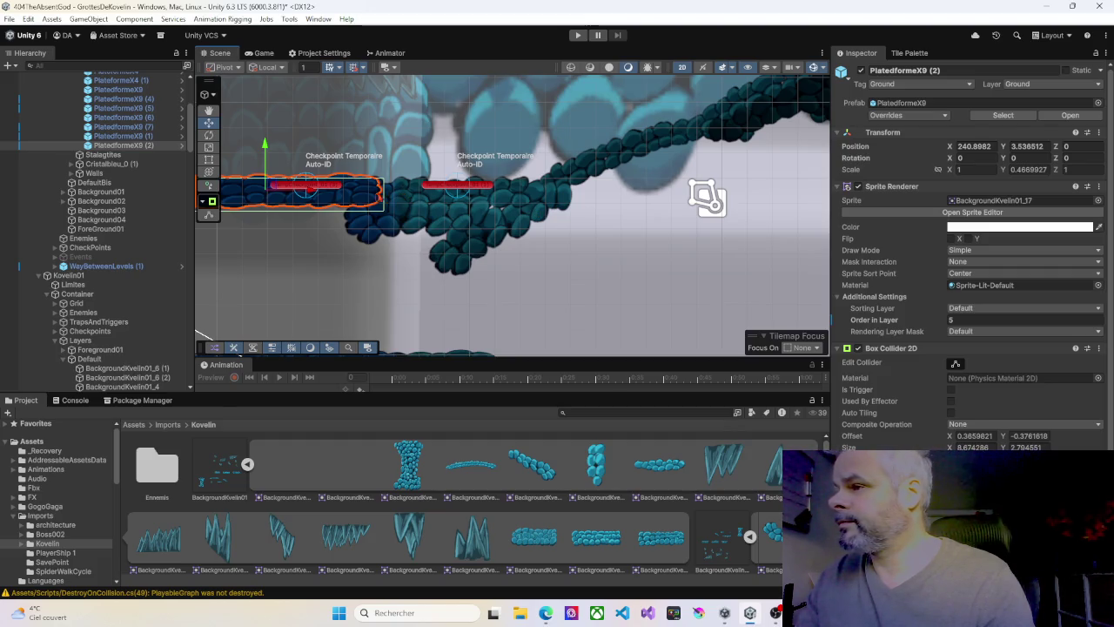
{"action": "key", "text": "Delete"}
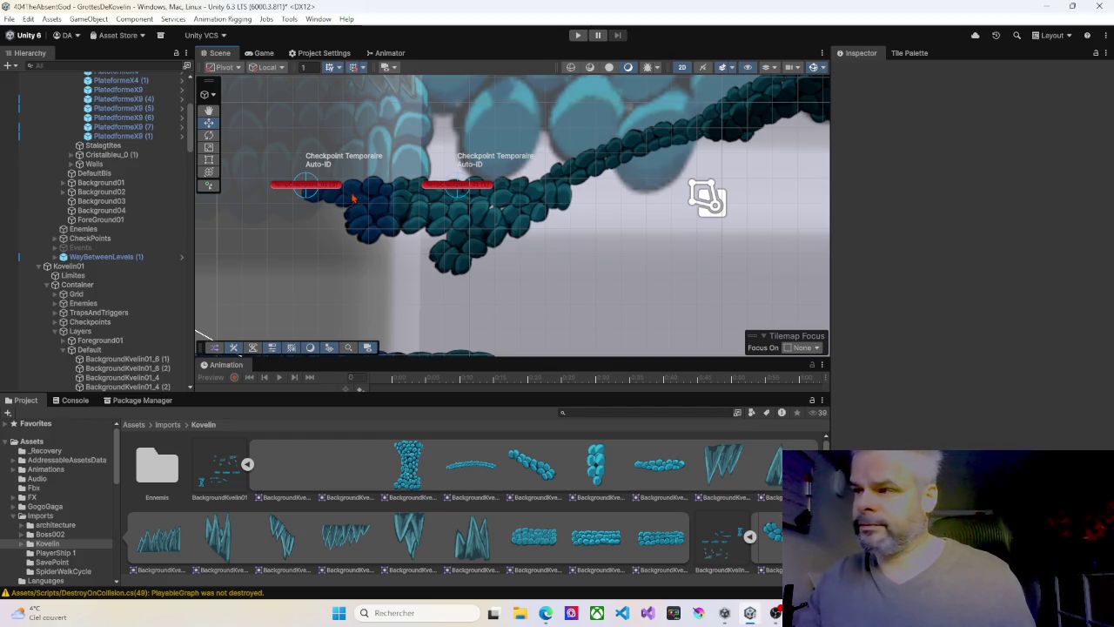
Undo the deletion to restore platform PlatedformeX9 (2)
{"action": "left_click", "coordinate": [356, 196]}
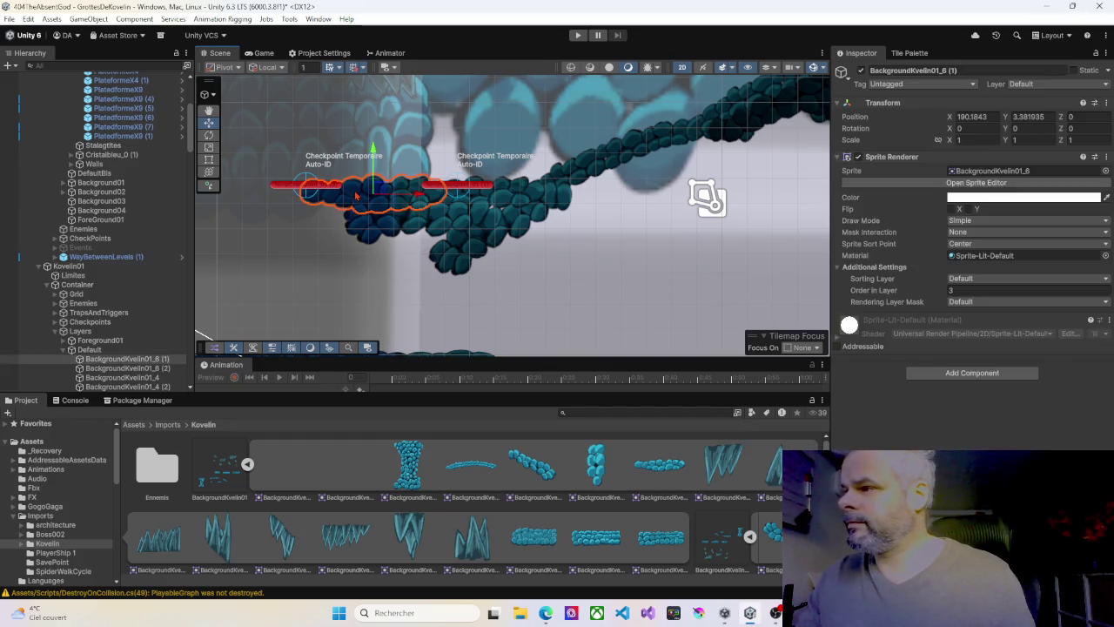
{"action": "key", "text": "ctrl+z"}
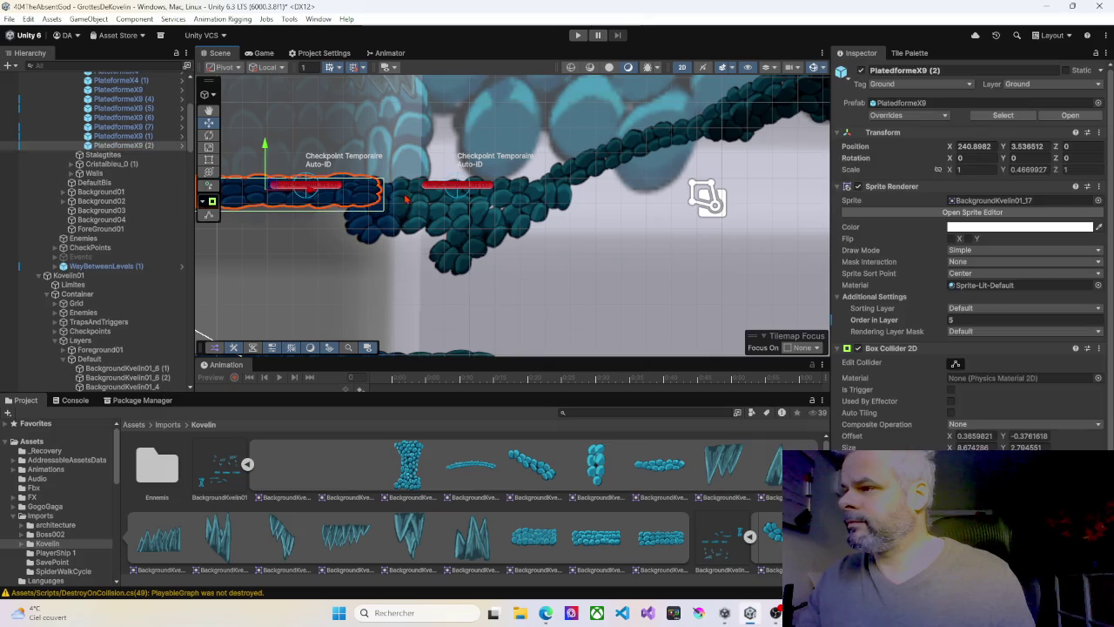
{"action": "left_click", "coordinate": [411, 199]}
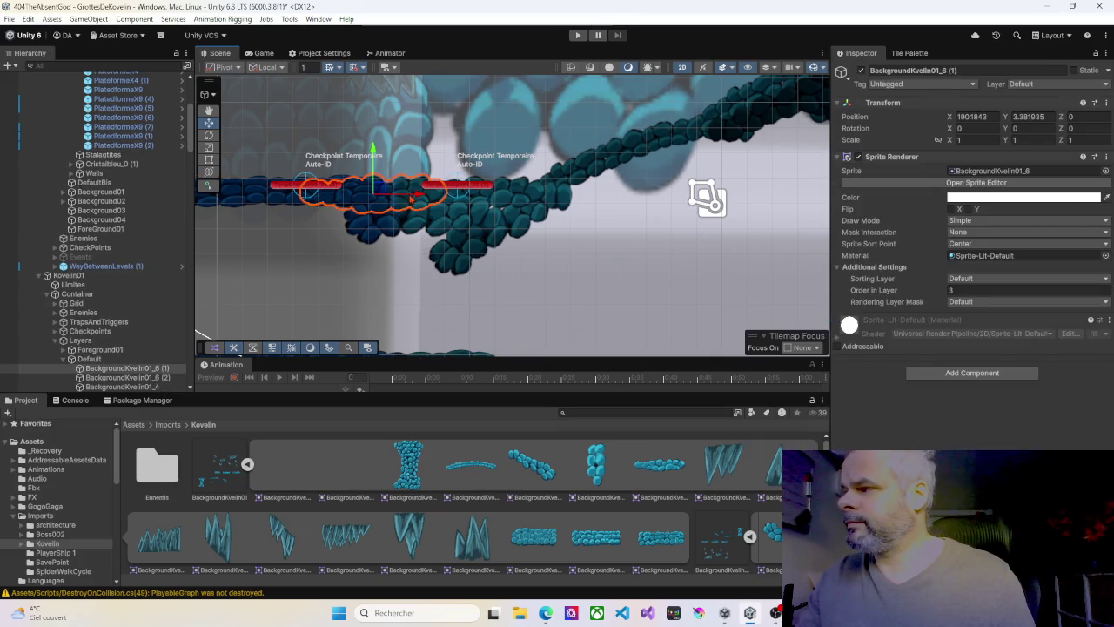
Give BackgroundKvelin01_6 (2) Order in Layer 5 and start play mode
{"action": "left_click", "coordinate": [464, 202]}
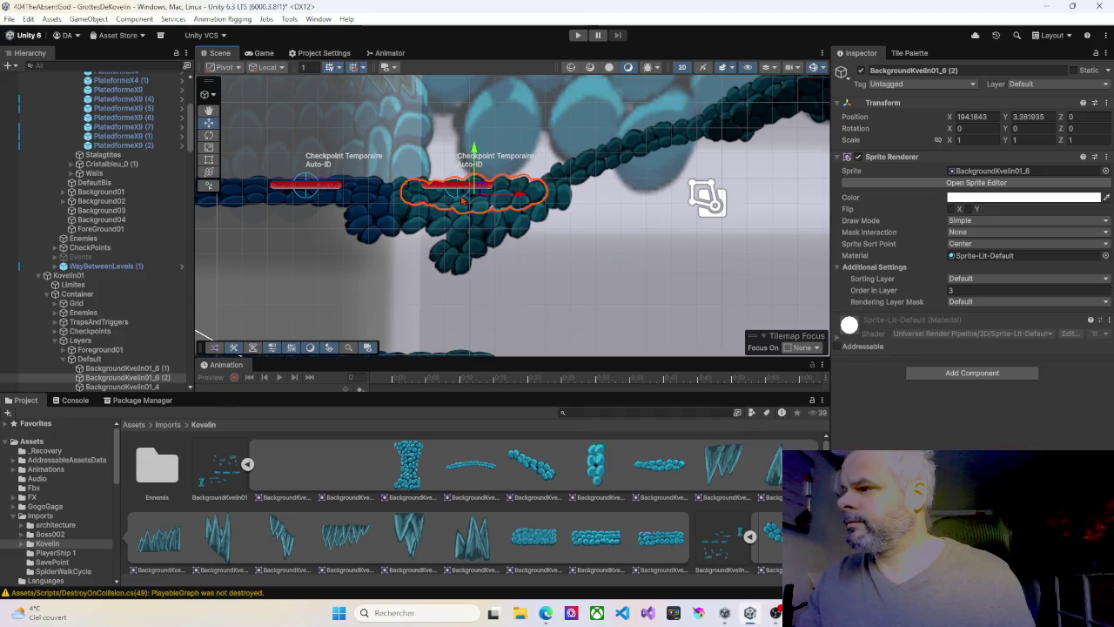
{"action": "left_click", "coordinate": [958, 290]}
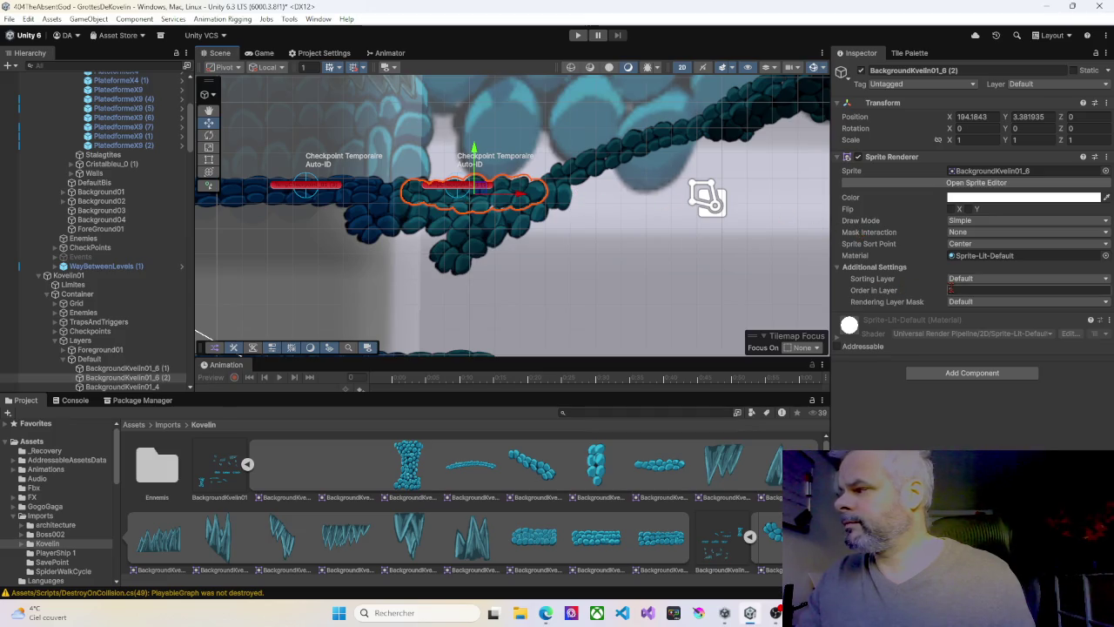
{"action": "type", "text": "5"}
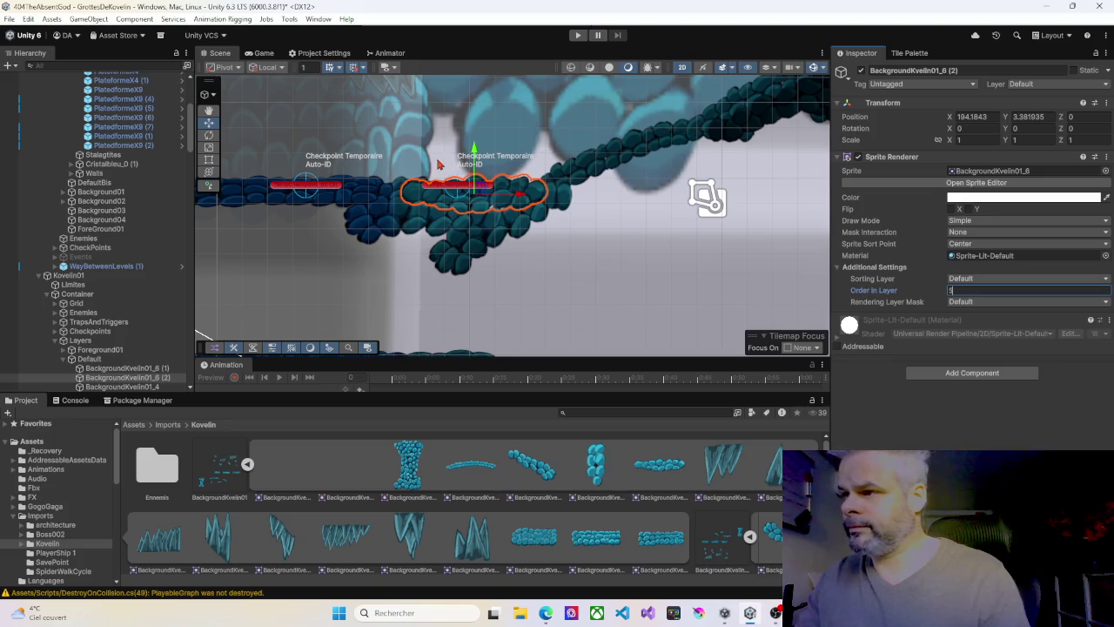
{"action": "left_click", "coordinate": [577, 35]}
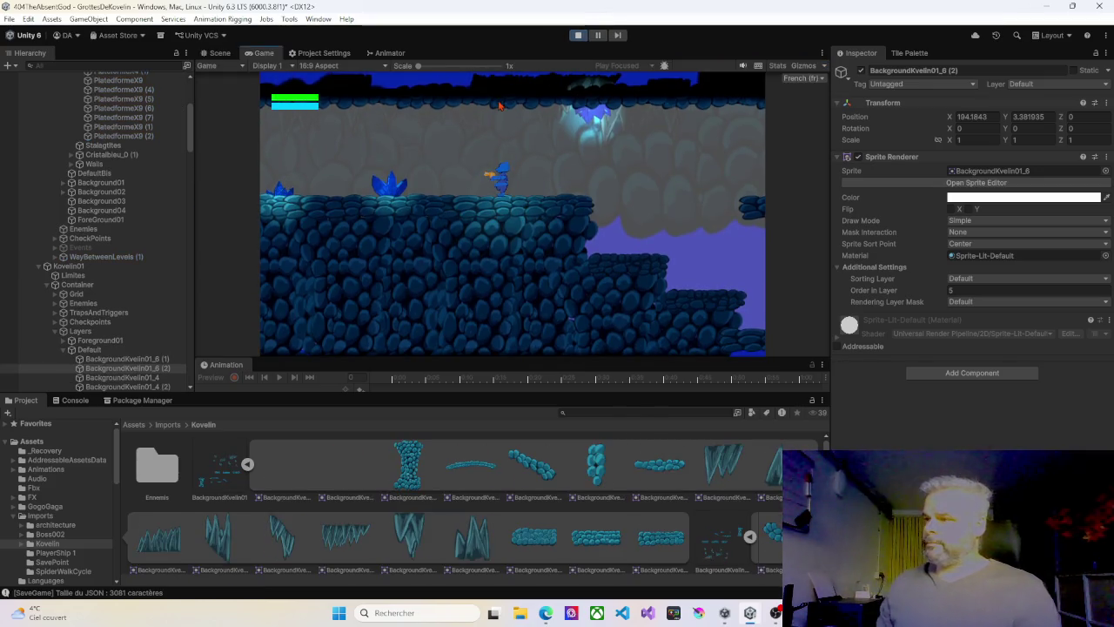
Run and jump the player left and right across the ledges into the next cave room, then stop play
{"action": "key", "text": "Right"}
{"action": "key", "text": "Left"}
{"action": "key", "text": "space"}
{"action": "key", "text": "Left"}
{"action": "key", "text": "space"}
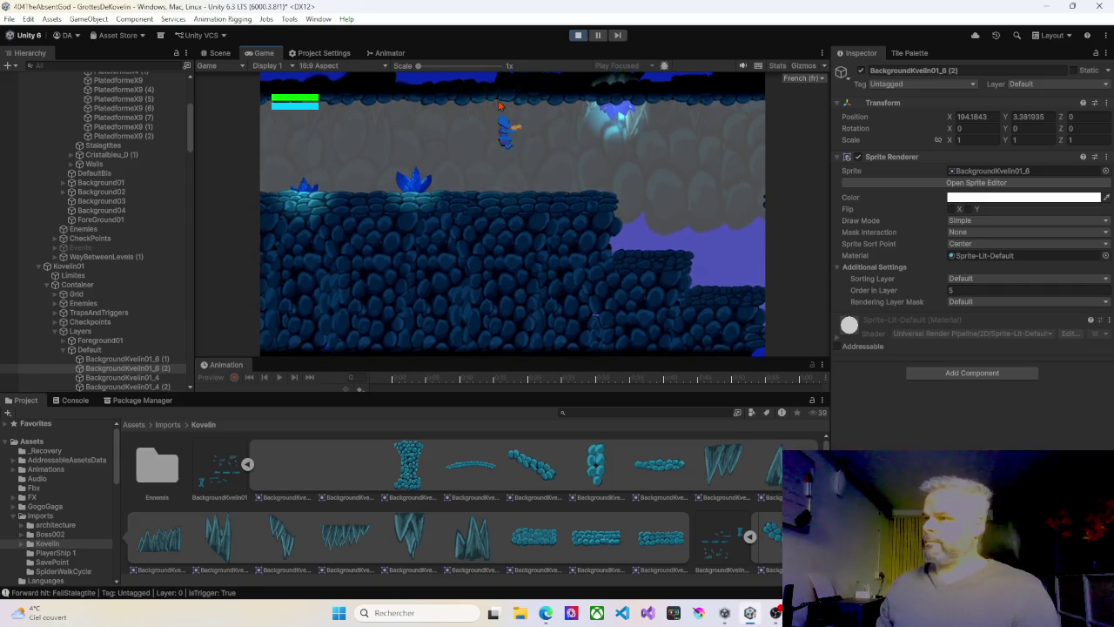
{"action": "key", "text": "Right"}
{"action": "key", "text": "space"}
{"action": "key", "text": "Right"}
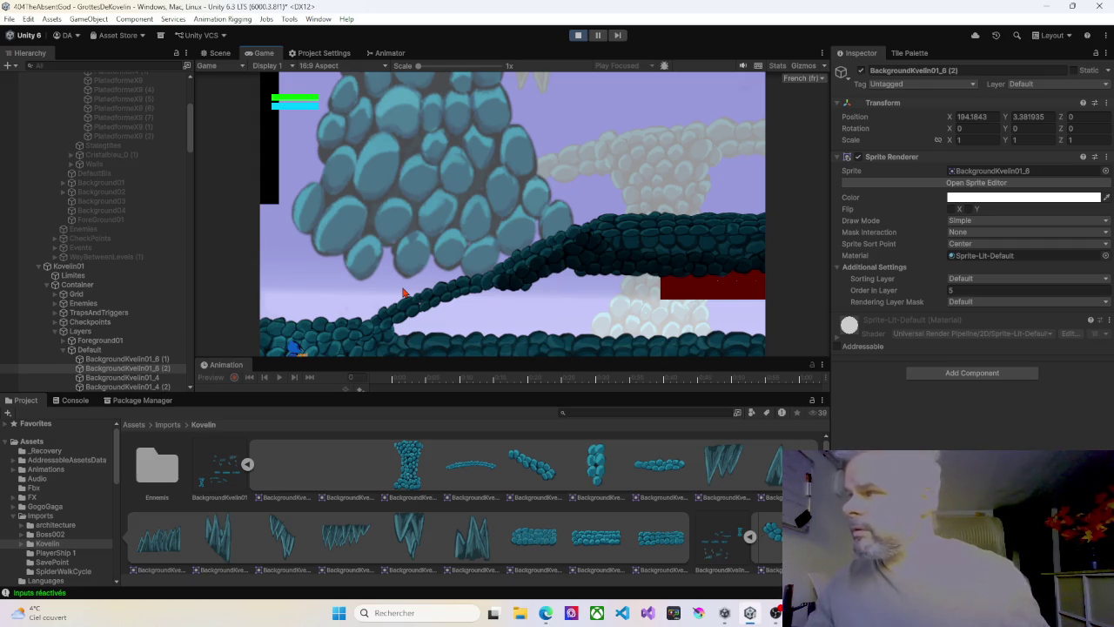
{"action": "left_click", "coordinate": [578, 35]}
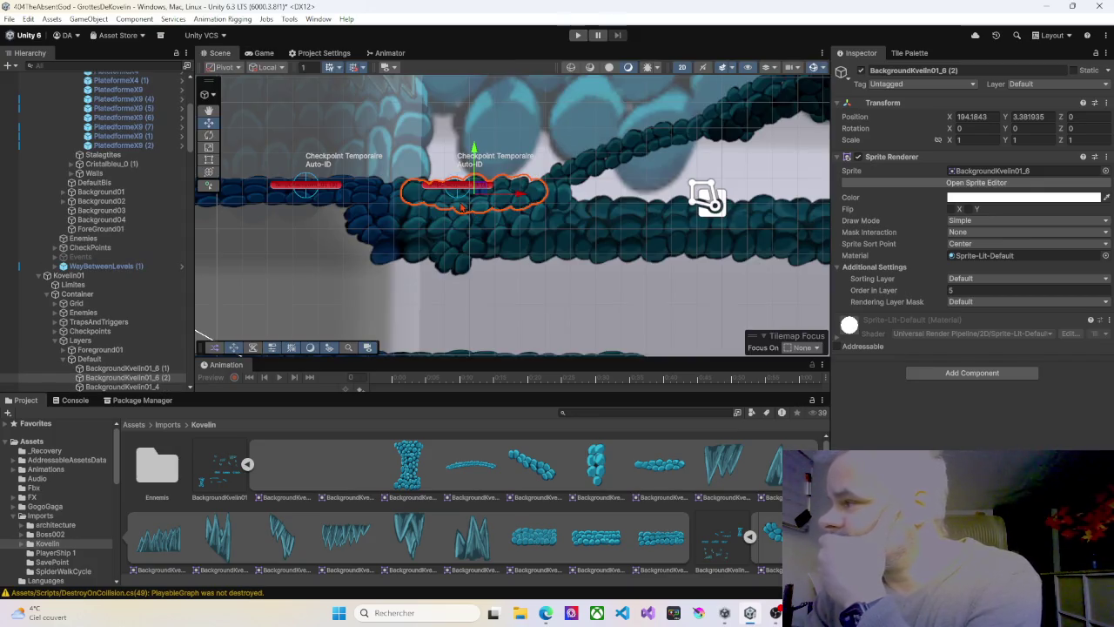
Delete the background band BackgroundKvelin01_6 (2) under the second checkpoint
{"action": "left_click", "coordinate": [380, 195]}
{"action": "left_click", "coordinate": [409, 196]}
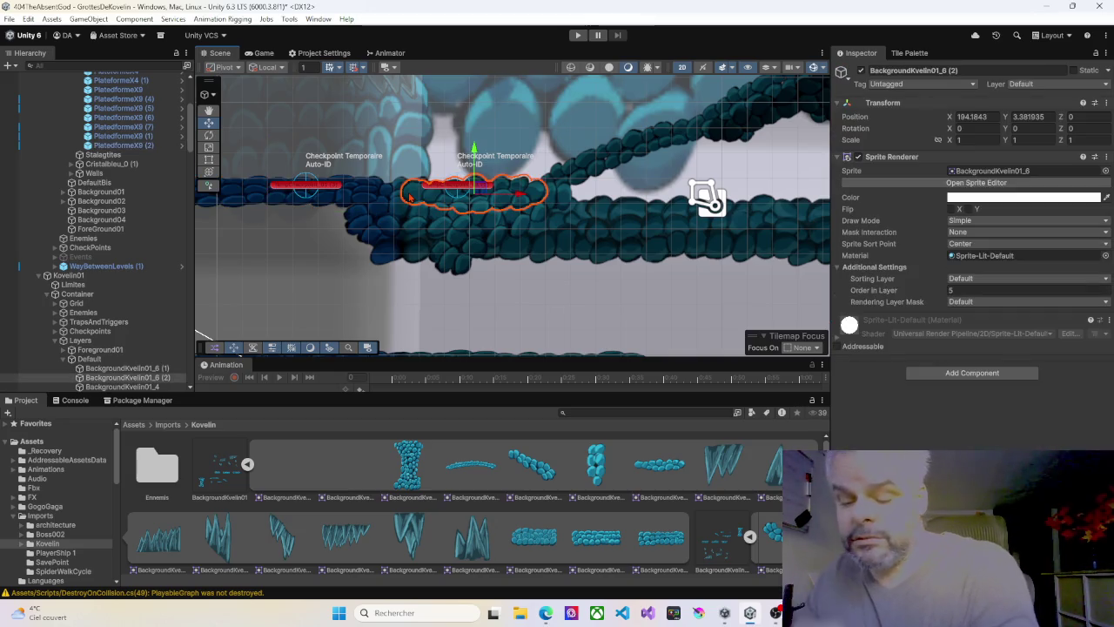
{"action": "key", "text": "Delete"}
Duplicate PlatedformeX9 (2), move the copy right to X 246.8982 with Order in Layer 10, and play
{"action": "left_click", "coordinate": [338, 199]}
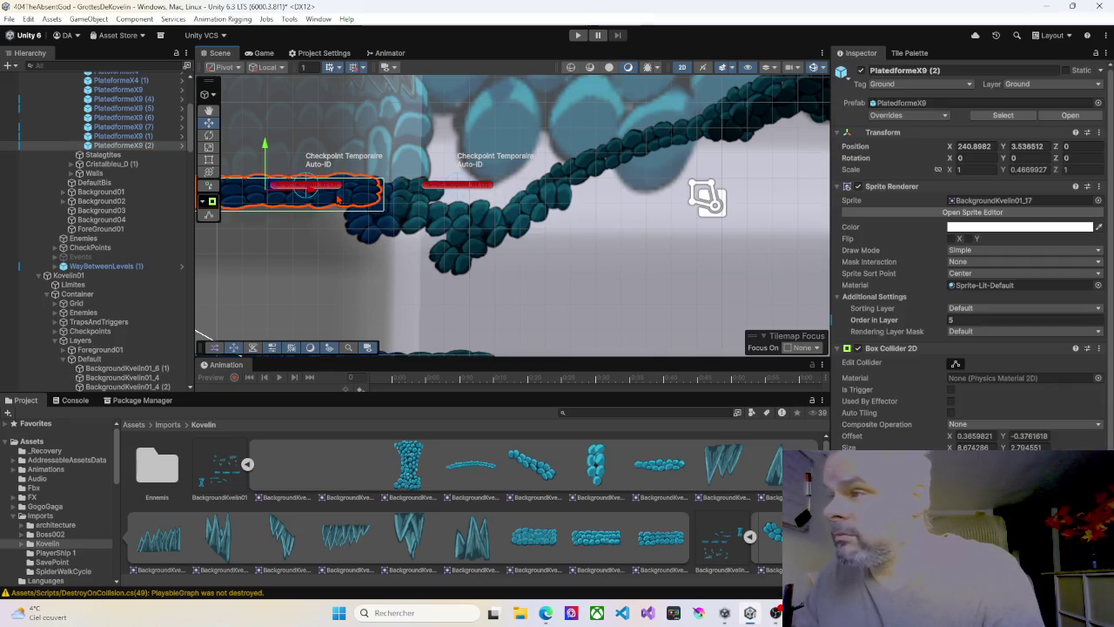
{"action": "key", "text": "ctrl+d"}
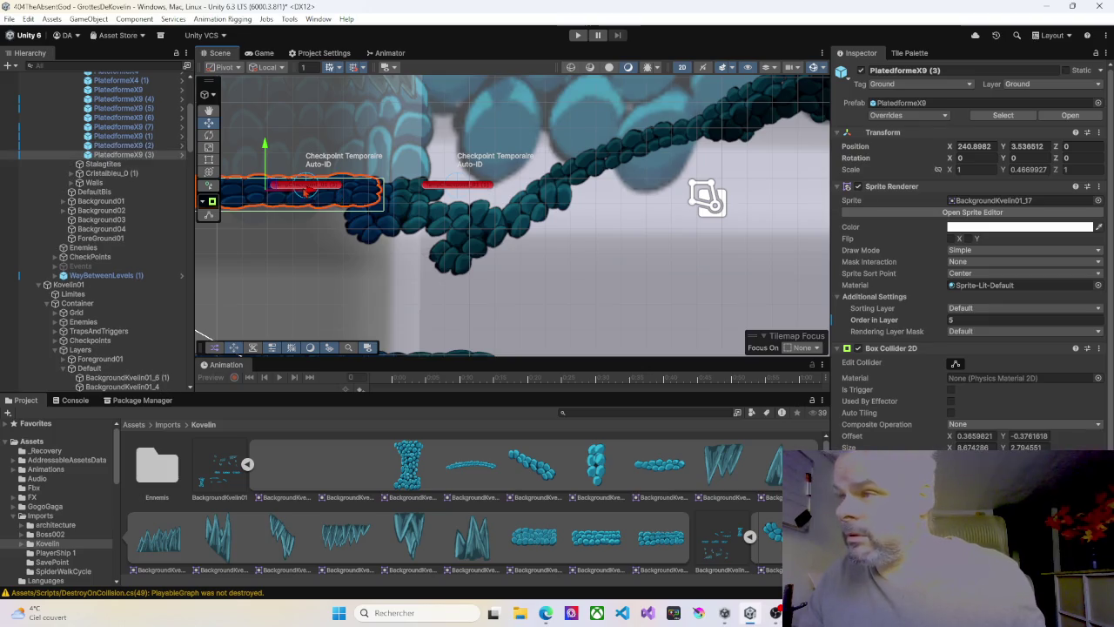
{"action": "left_click_drag", "start_coordinate": [309, 189], "coordinate": [462, 193]}
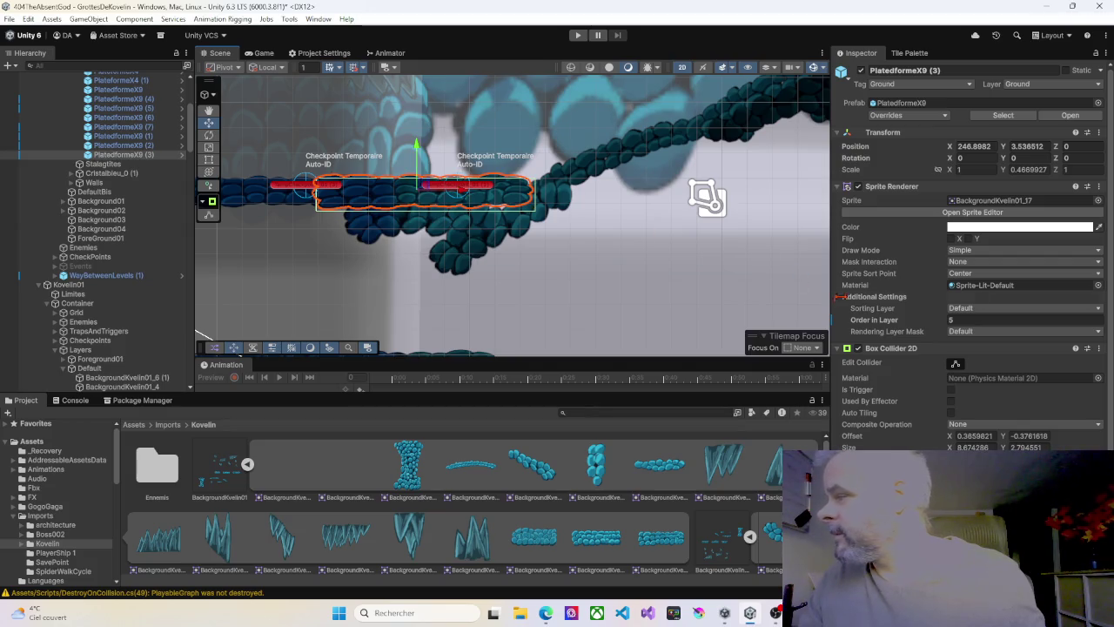
{"action": "left_click", "coordinate": [961, 320]}
{"action": "type", "text": "10"}
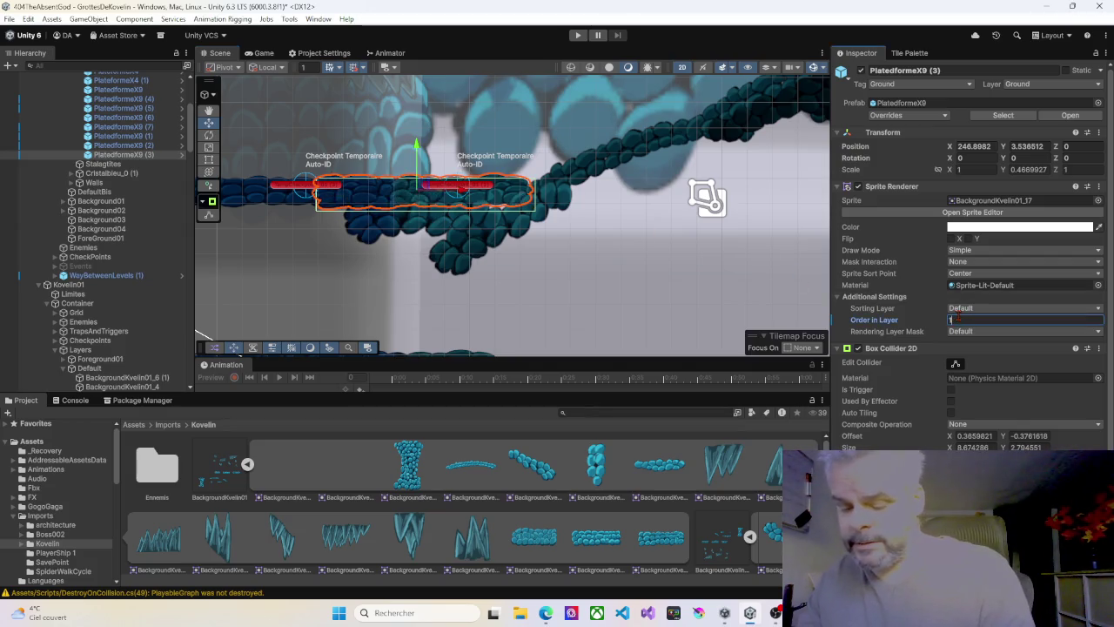
{"action": "left_click", "coordinate": [577, 36]}
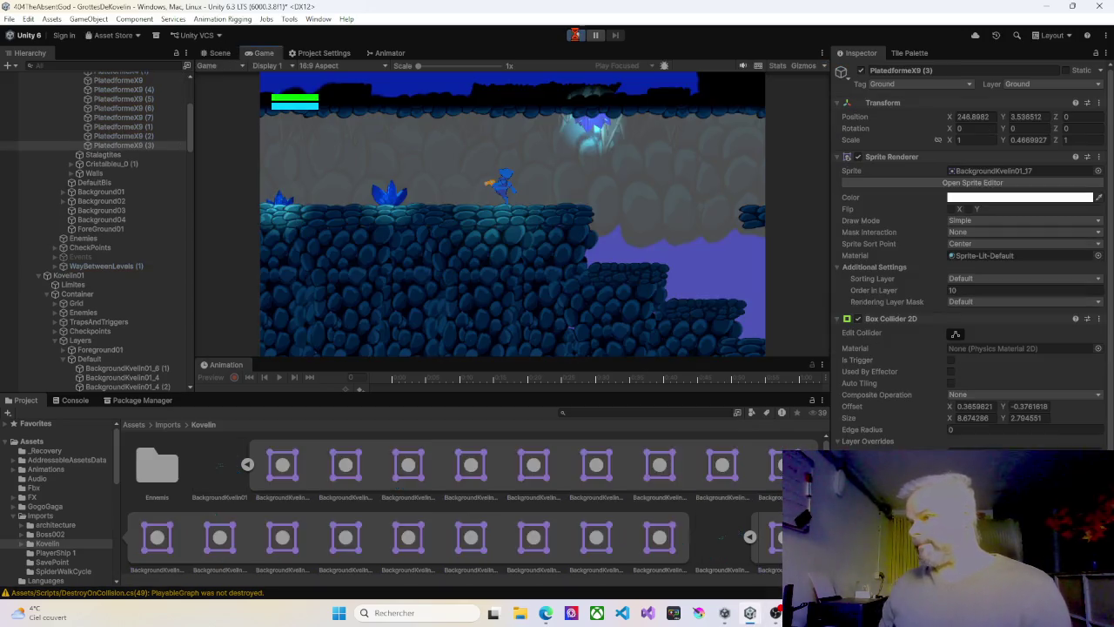
Run and jump the player over the new platforms into the next area, then stop play
{"action": "key", "text": "Right"}
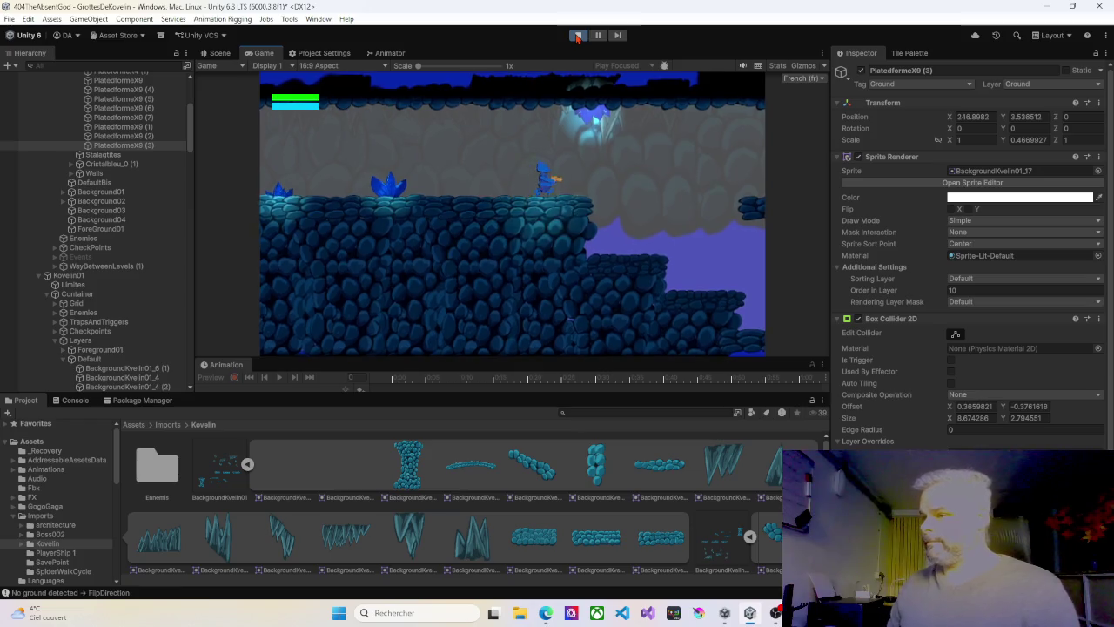
{"action": "key", "text": "Right"}
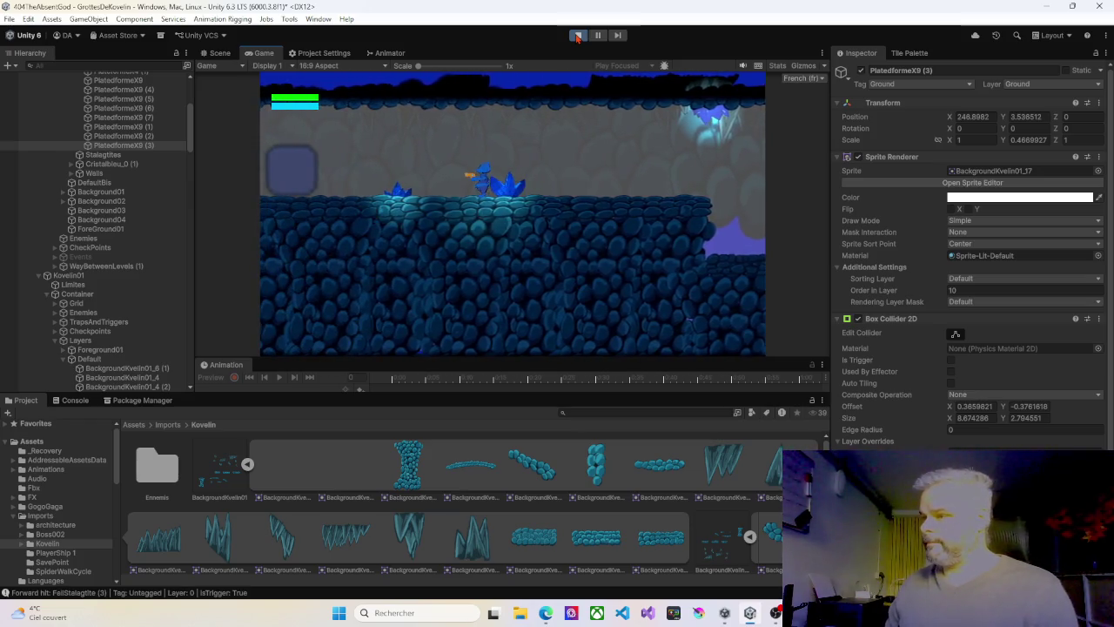
{"action": "key", "text": "Right"}
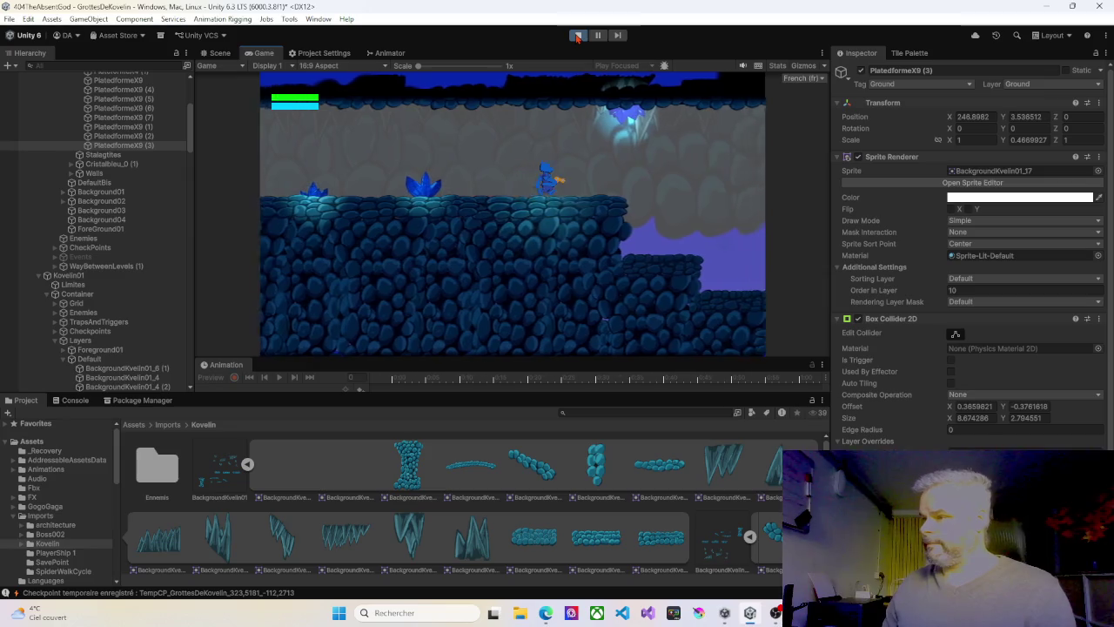
{"action": "key", "text": "space"}
{"action": "key", "text": "Right"}
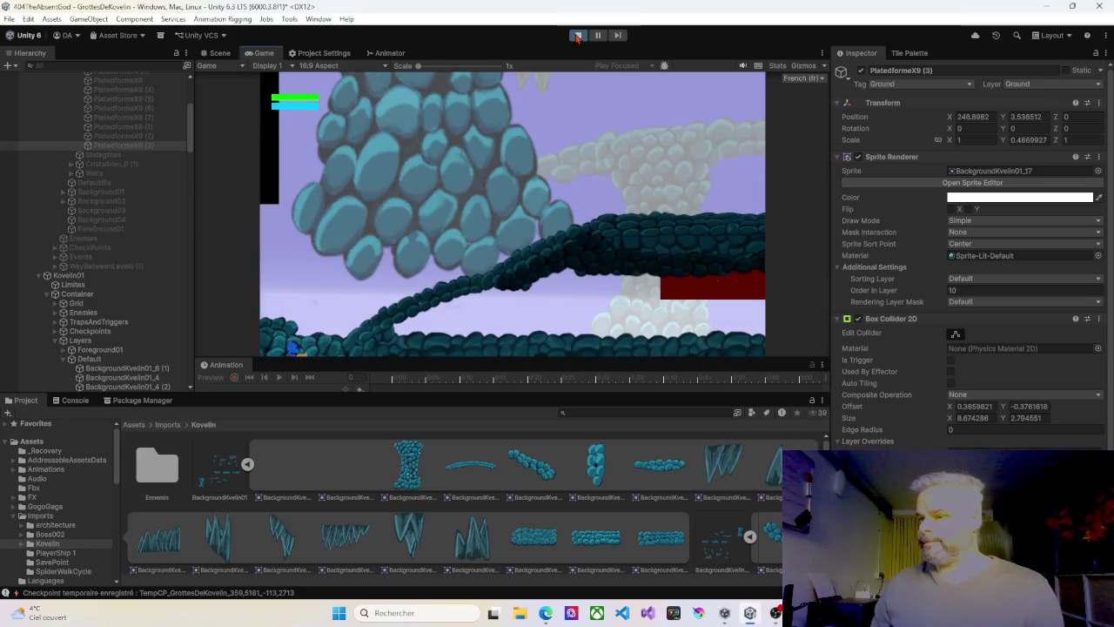
{"action": "key", "text": "Left"}
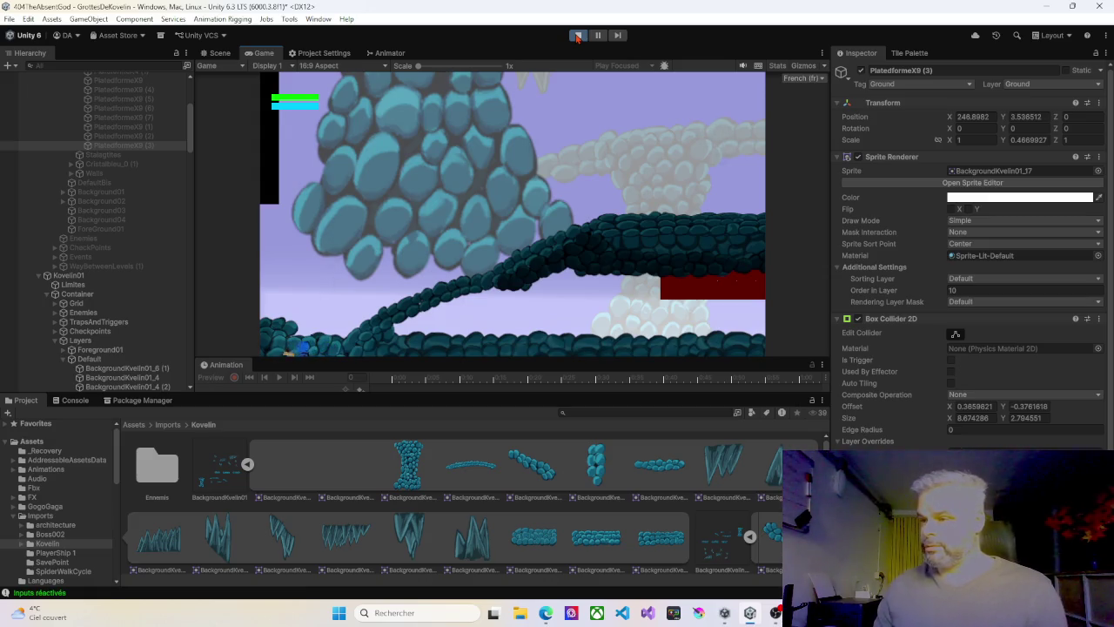
{"action": "key", "text": "Left"}
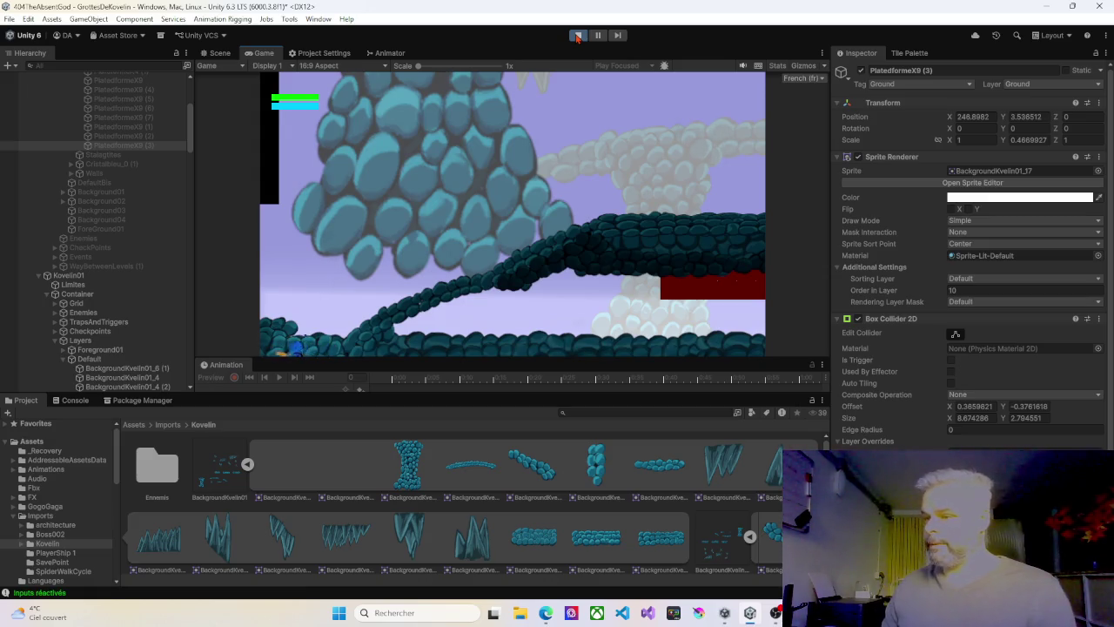
{"action": "key", "text": "Right"}
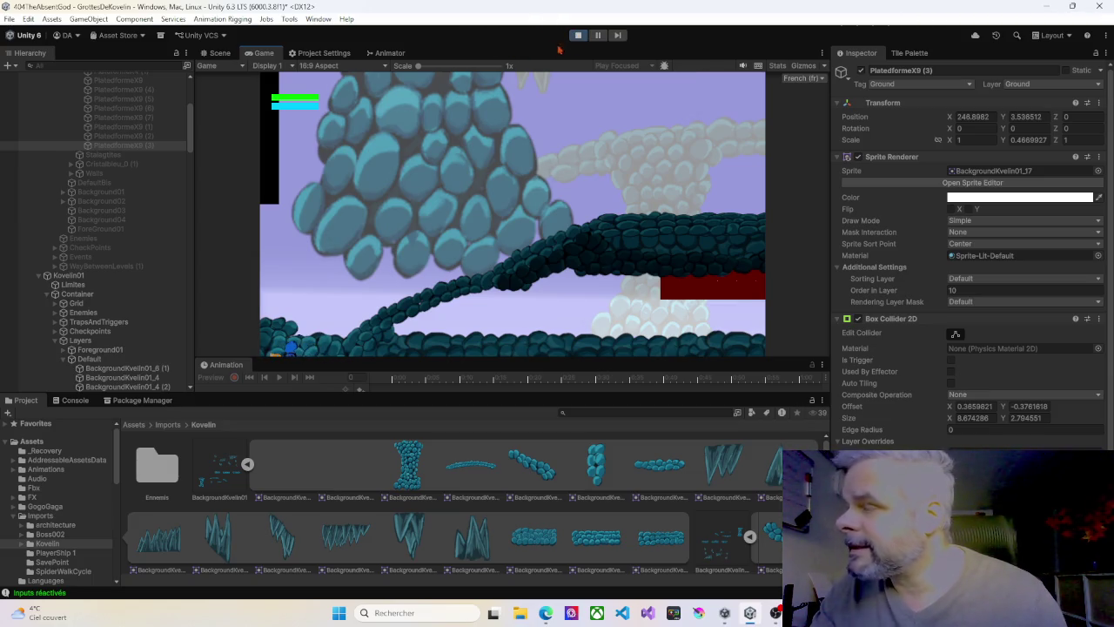
{"action": "left_click", "coordinate": [578, 35]}
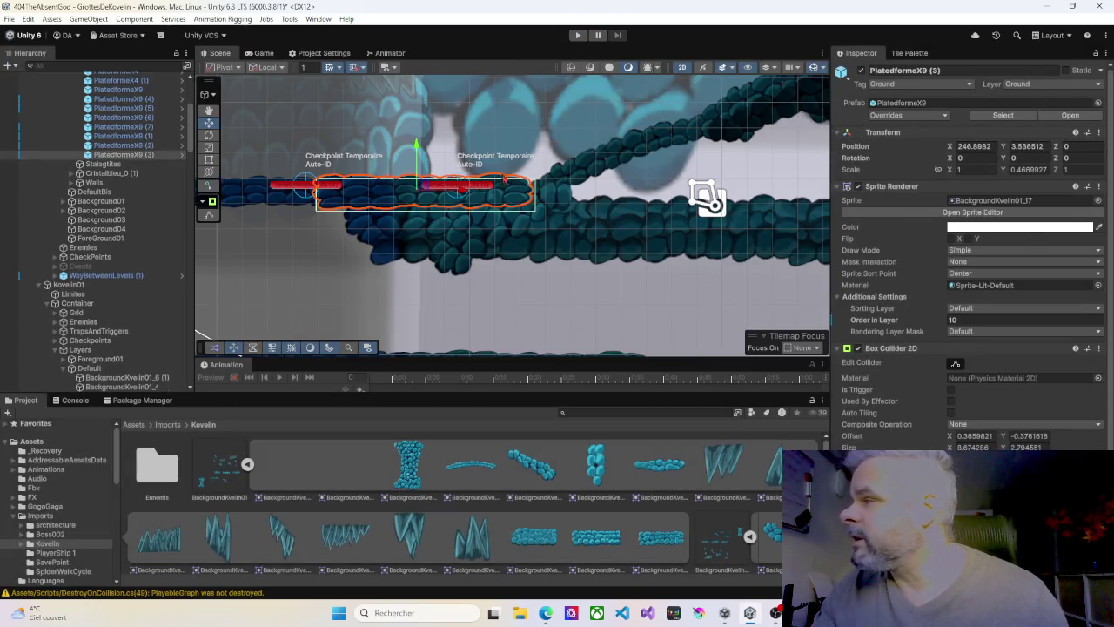
Move PlatedformeX9 (3) into the Kovelin01 level group in the Hierarchy, then start Play
{"action": "left_click", "coordinate": [294, 198]}
{"action": "scroll", "coordinate": [388, 200], "scroll_direction": "down", "scroll_amount": 3}
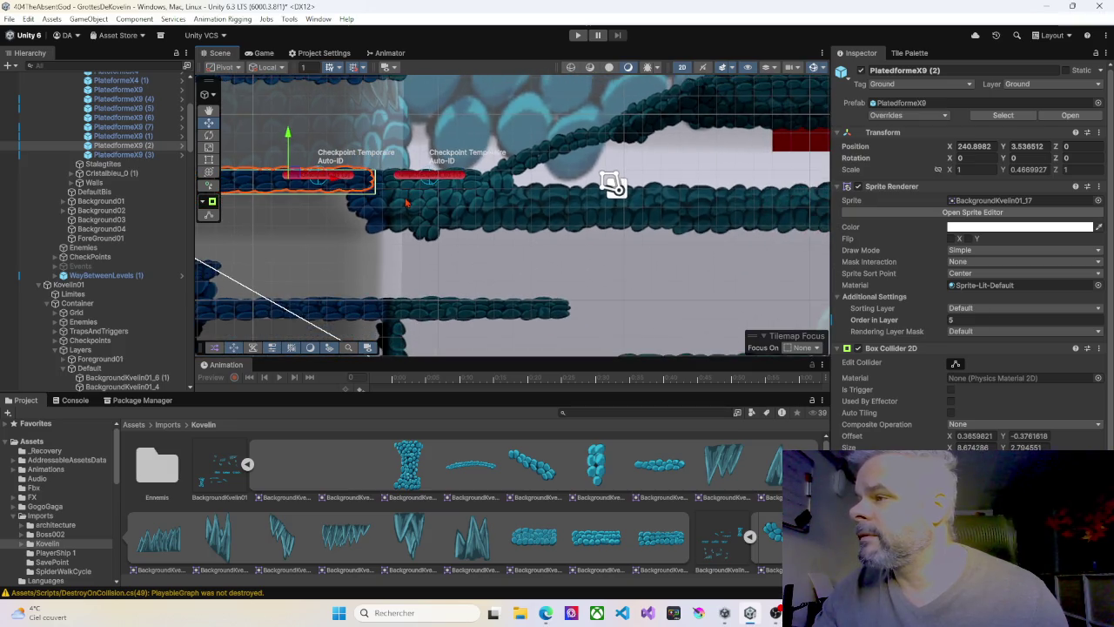
{"action": "left_click", "coordinate": [405, 210]}
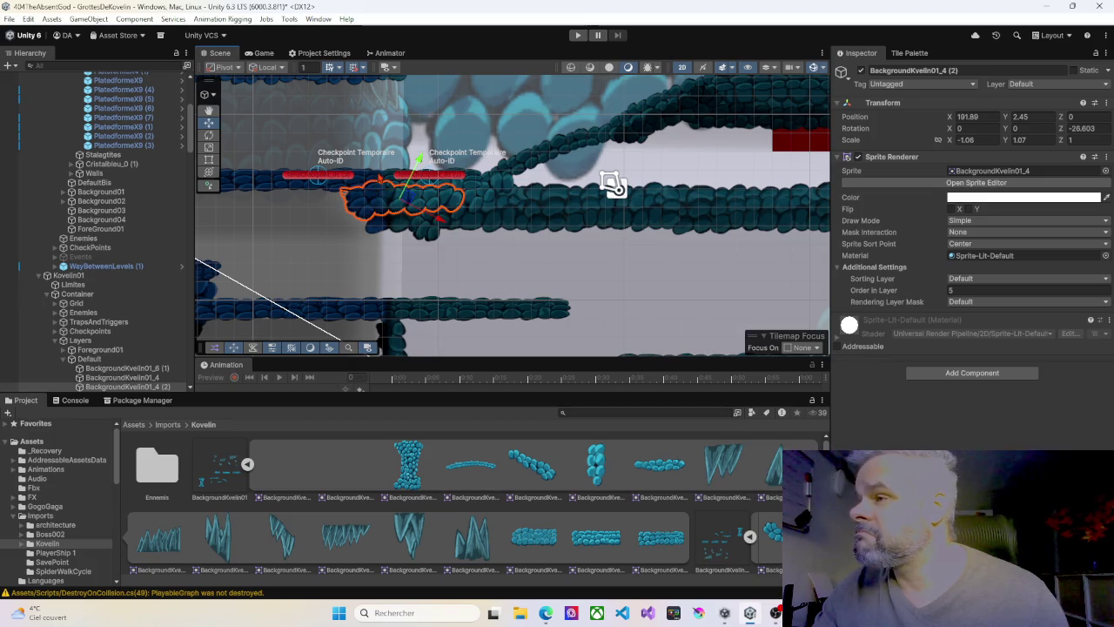
{"action": "left_click", "coordinate": [379, 177]}
{"action": "scroll", "coordinate": [142, 177], "scroll_direction": "up", "scroll_amount": 6}
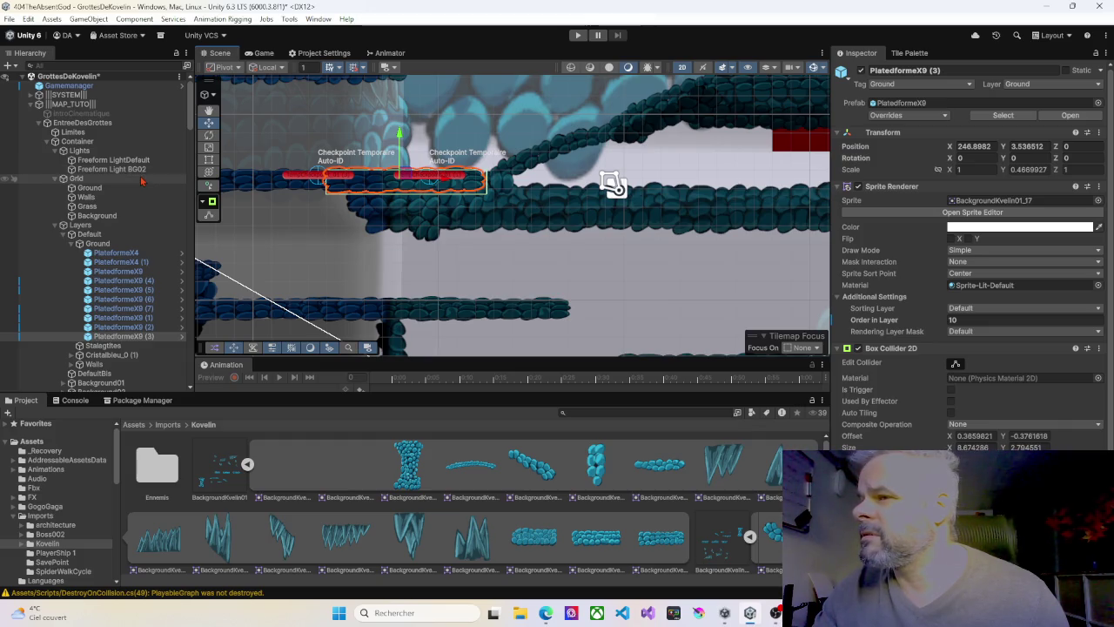
{"action": "scroll", "coordinate": [142, 180], "scroll_direction": "down", "scroll_amount": 6}
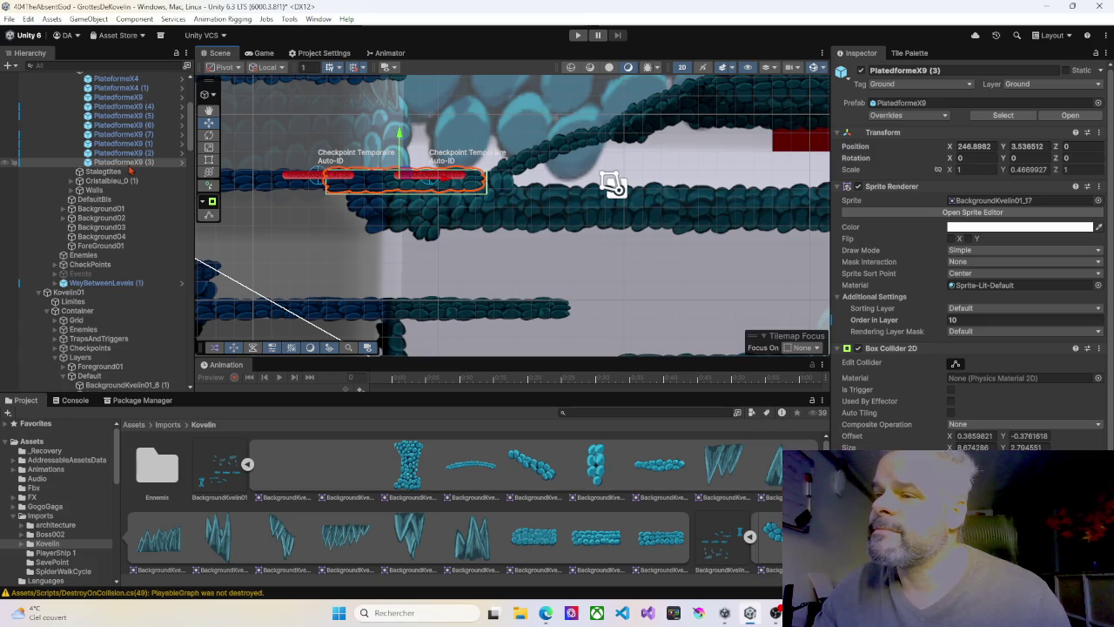
{"action": "left_click", "coordinate": [131, 166]}
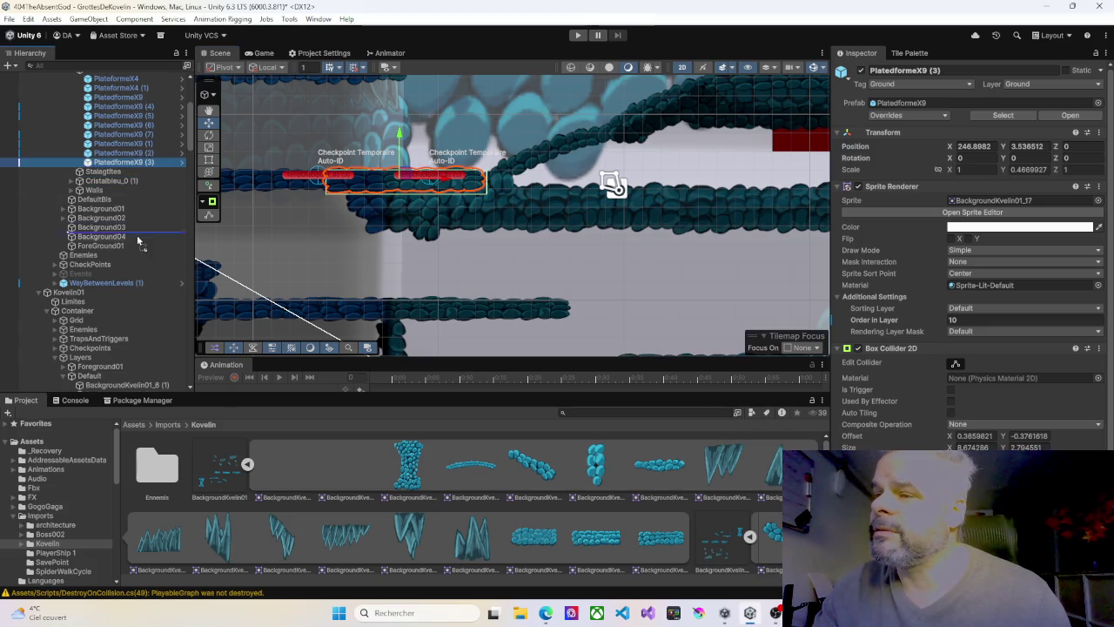
{"action": "mouse_move", "coordinate": [102, 325]}
{"action": "left_mouse_down"}
{"action": "mouse_move", "coordinate": [94, 388]}
{"action": "mouse_move", "coordinate": [104, 305]}
{"action": "left_mouse_up"}
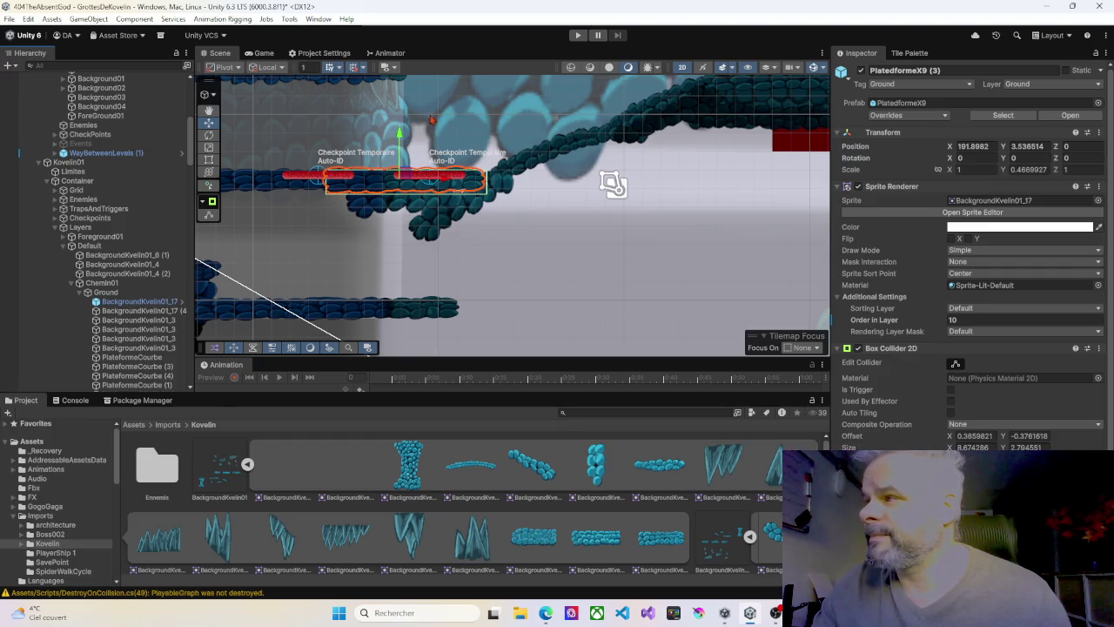
{"action": "left_click", "coordinate": [577, 35]}
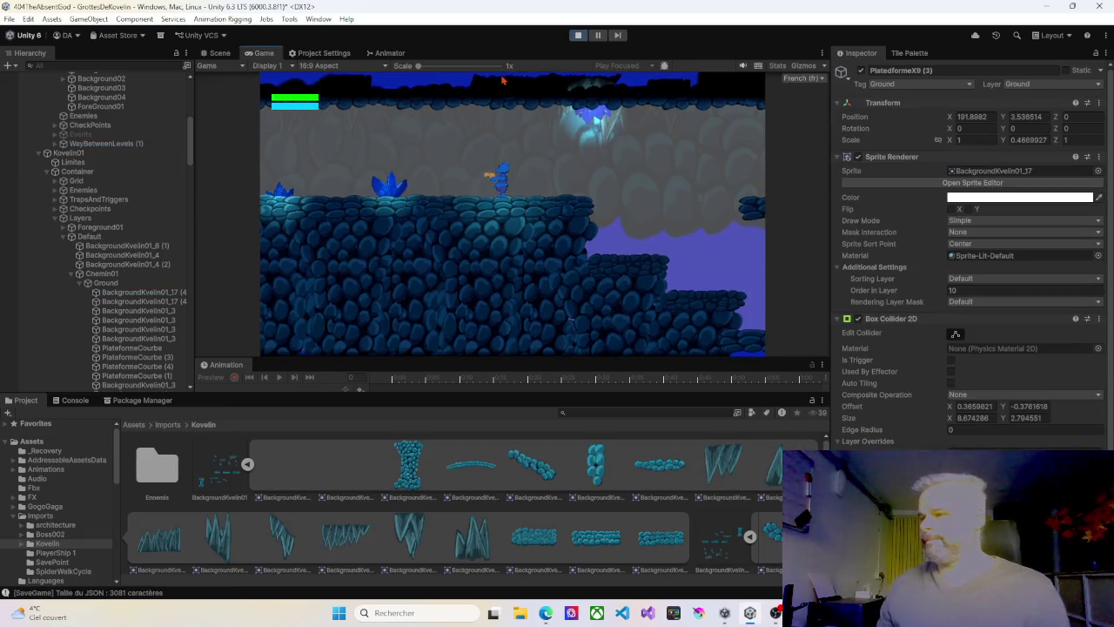
Walk the character right into the next cave room and back and forth by the cobblestone ramp
{"action": "key", "text": "Right"}
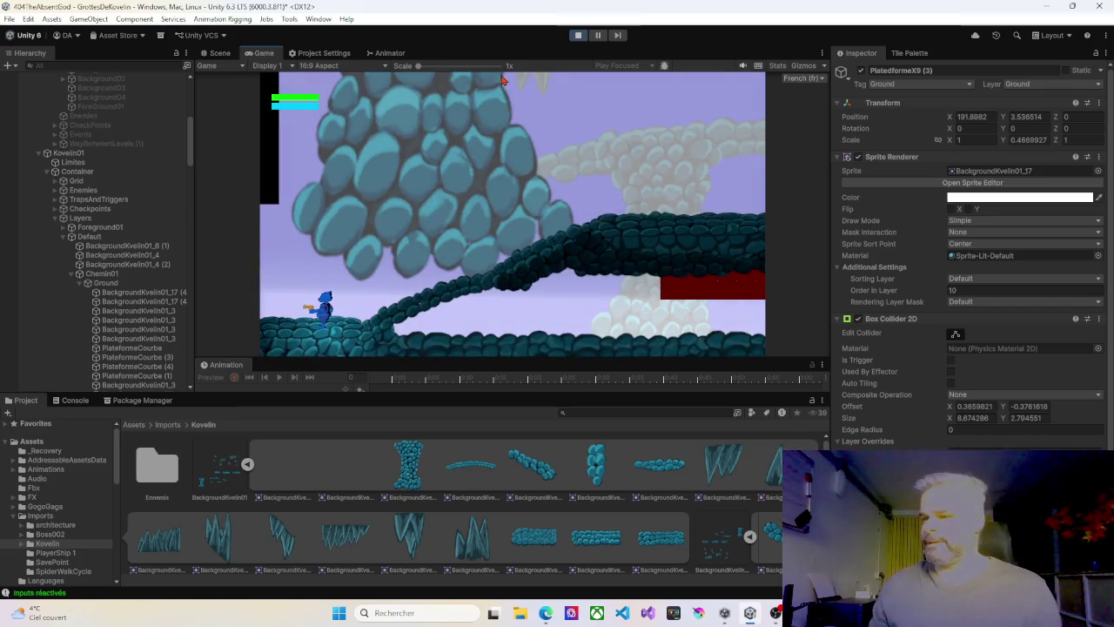
{"action": "key", "text": "Right"}
{"action": "key", "text": "Left"}
{"action": "key", "text": "Left"}
{"action": "key", "text": "Right"}
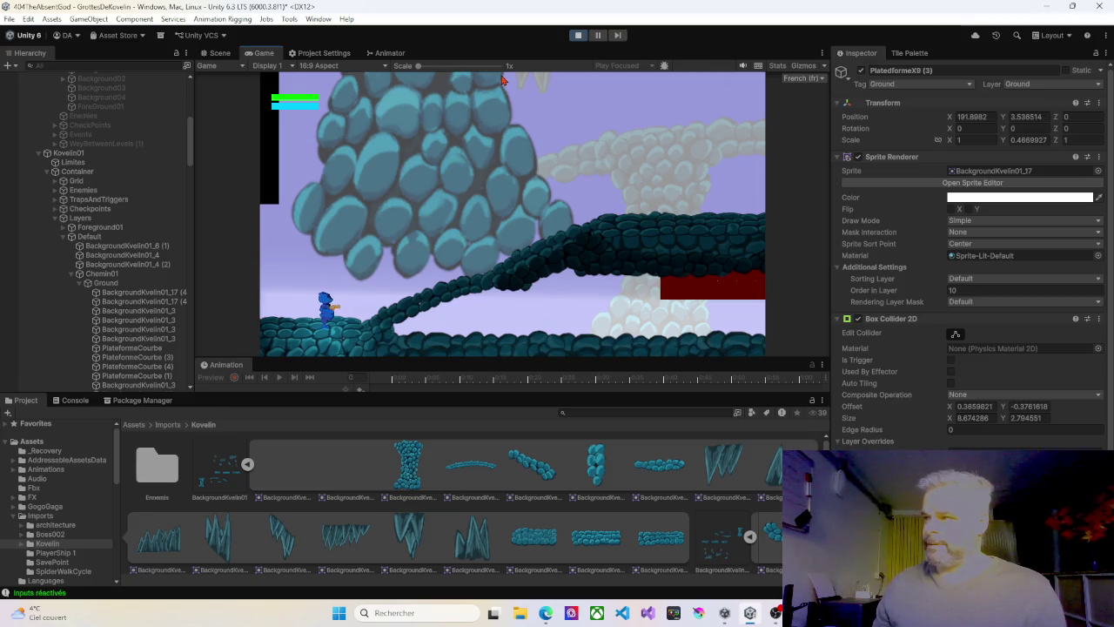
{"action": "key", "text": "Left"}
{"action": "key", "text": "Left"}
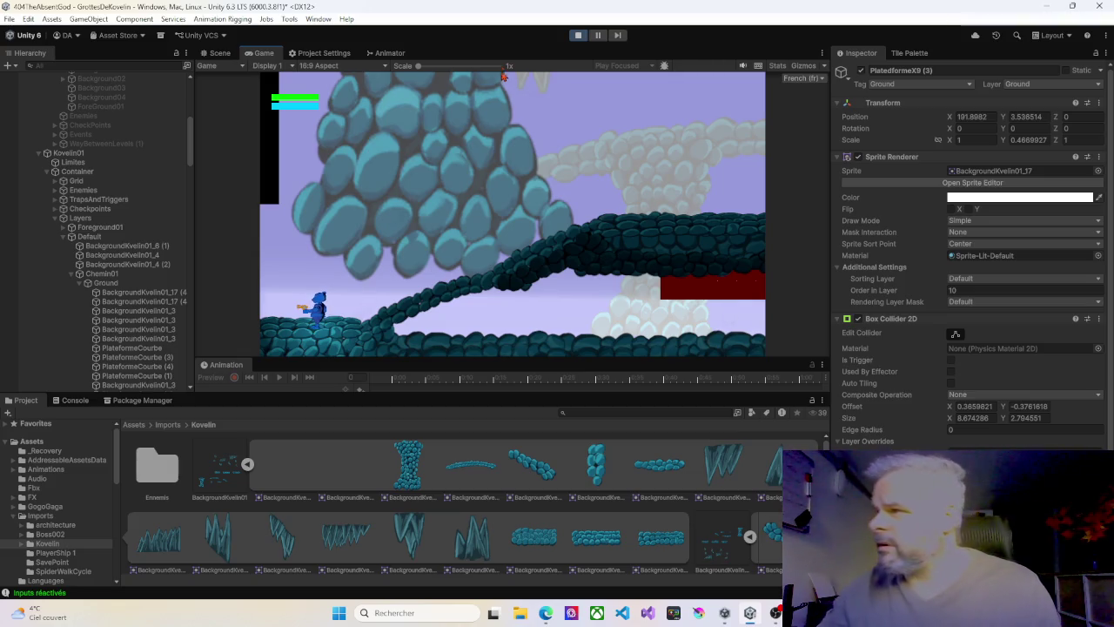
Stop play, raise PlatedformeX9 (3) two units, then return it to Y 3.536514 and reselect it
{"action": "left_click", "coordinate": [575, 36]}
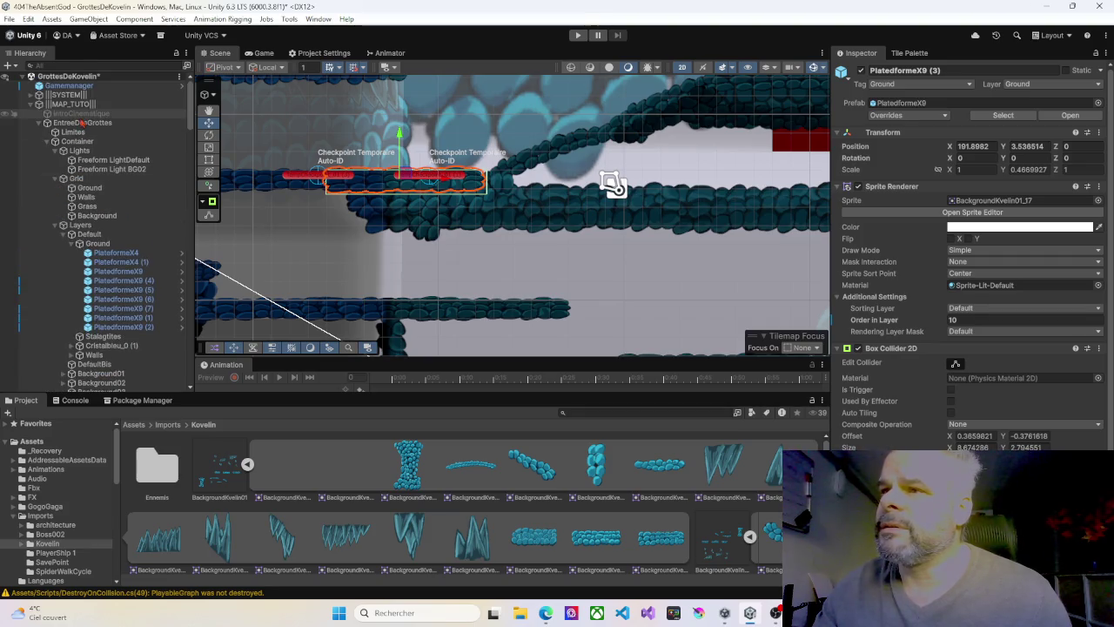
{"action": "left_click_drag", "start_coordinate": [364, 164], "coordinate": [318, 232]}
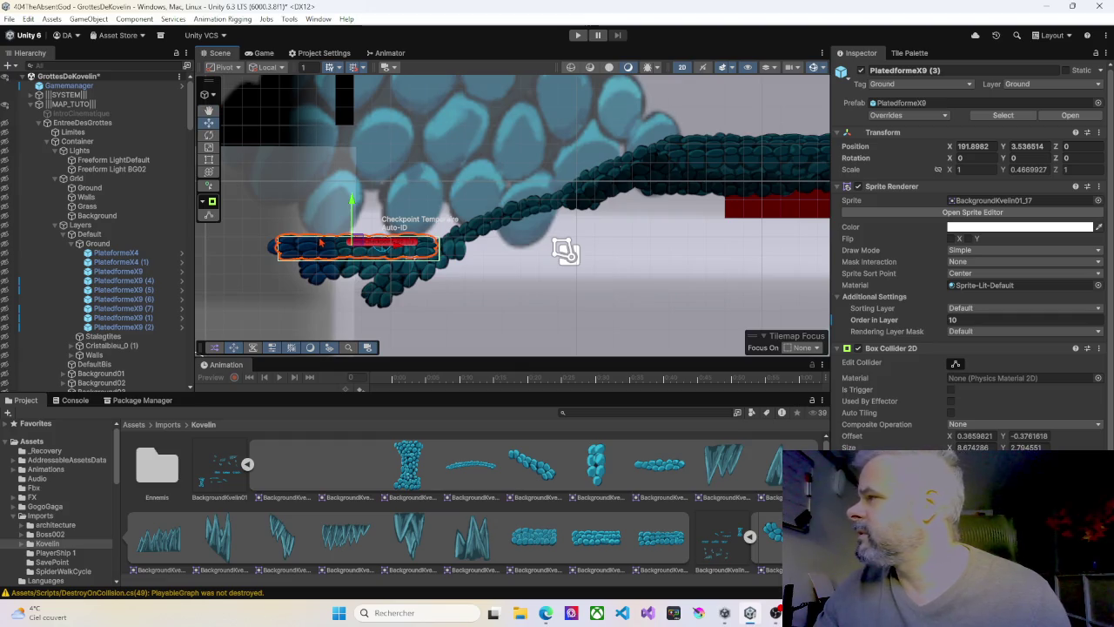
{"action": "left_click_drag", "start_coordinate": [352, 209], "coordinate": [353, 171]}
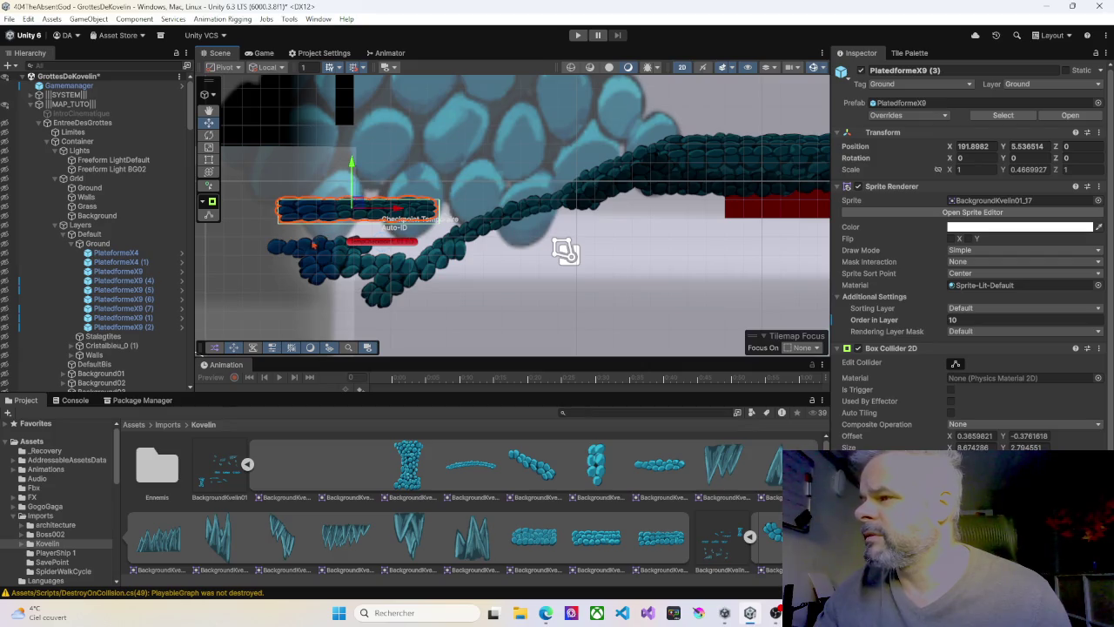
{"action": "left_click", "coordinate": [315, 244]}
{"action": "left_click", "coordinate": [342, 212]}
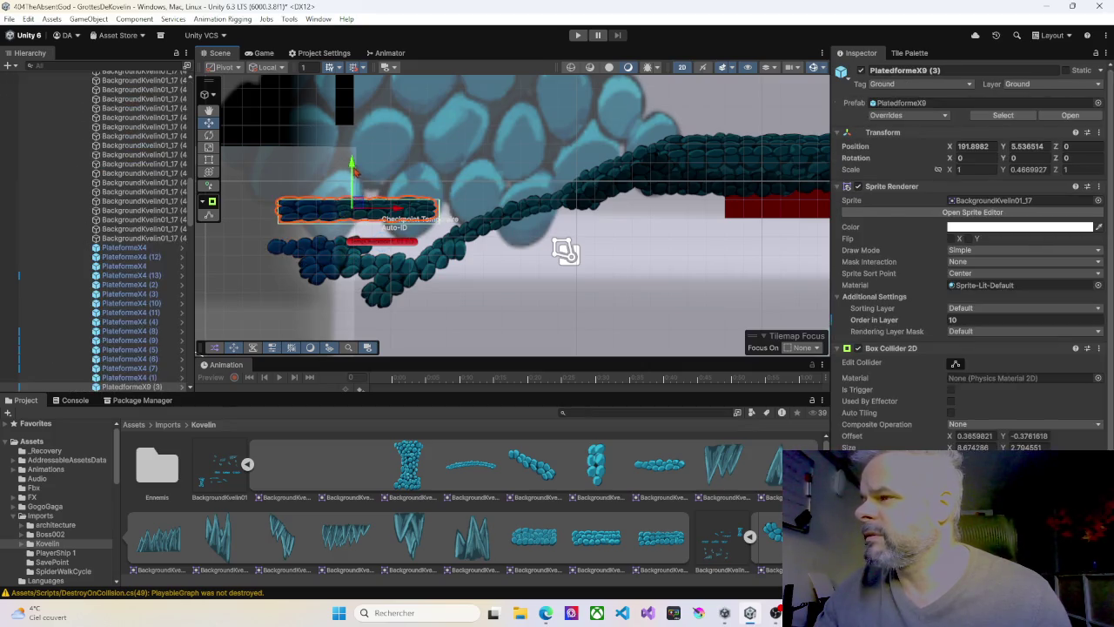
{"action": "left_click_drag", "start_coordinate": [352, 165], "coordinate": [353, 200]}
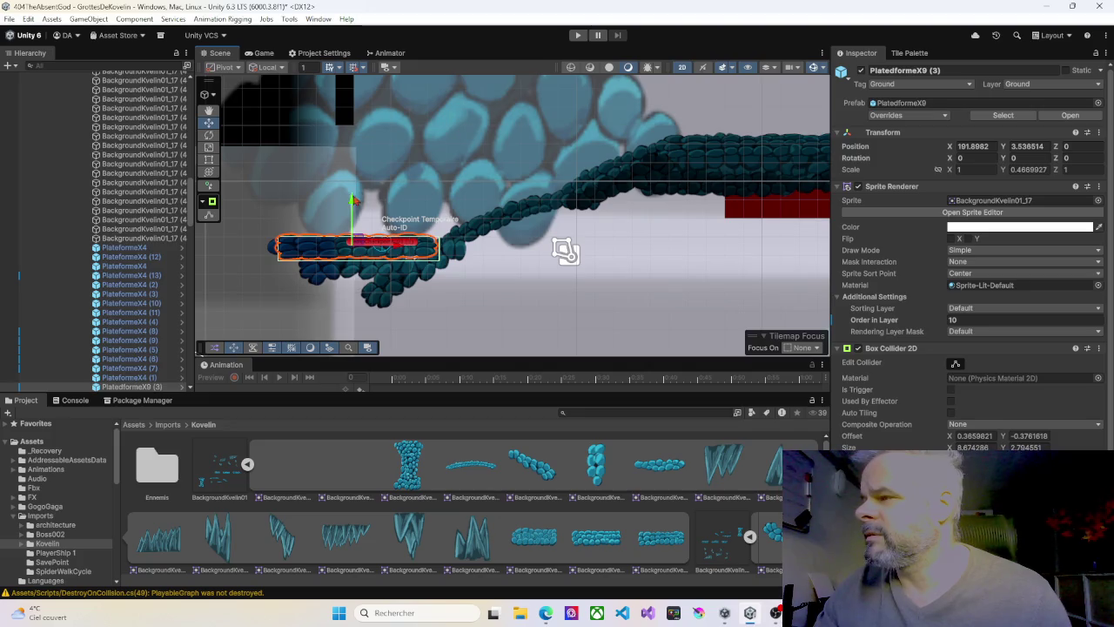
{"action": "left_click", "coordinate": [366, 271]}
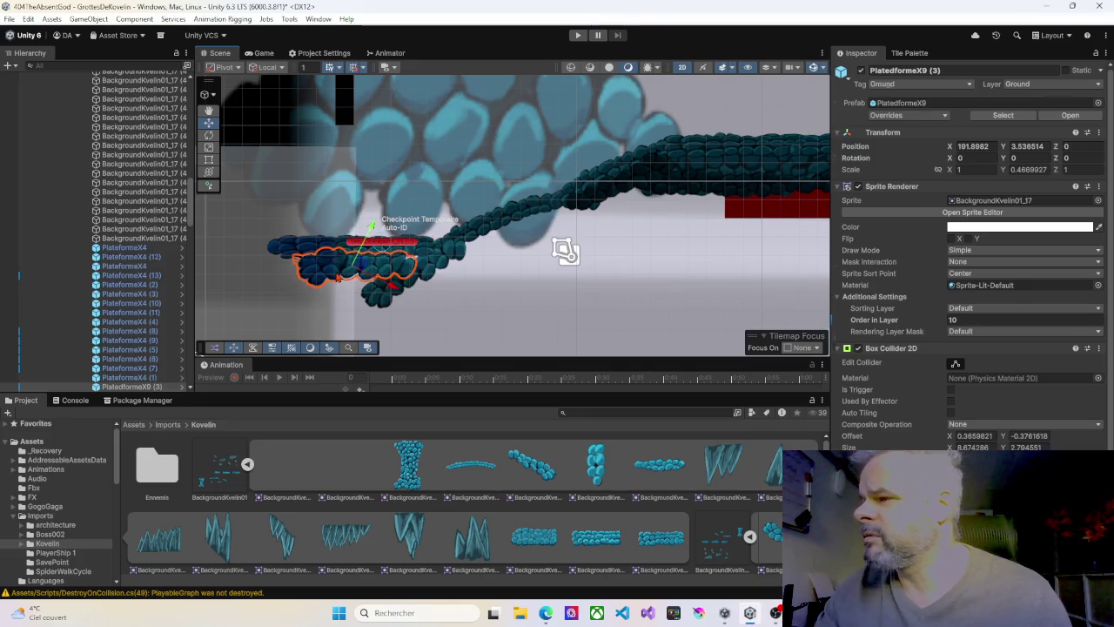
{"action": "left_click", "coordinate": [380, 298]}
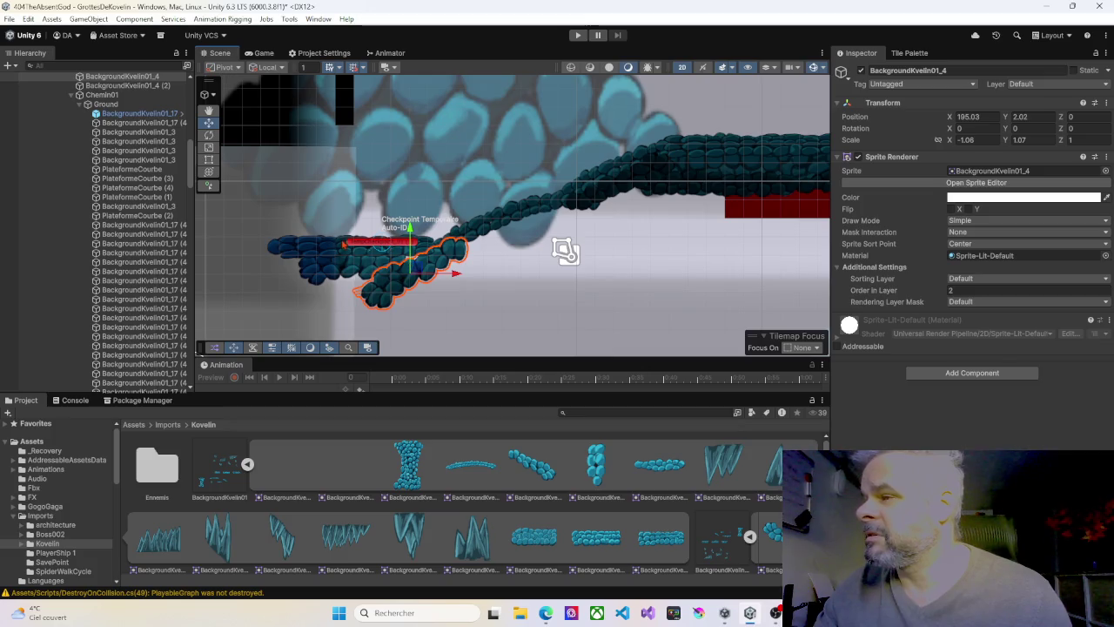
{"action": "left_click", "coordinate": [334, 250]}
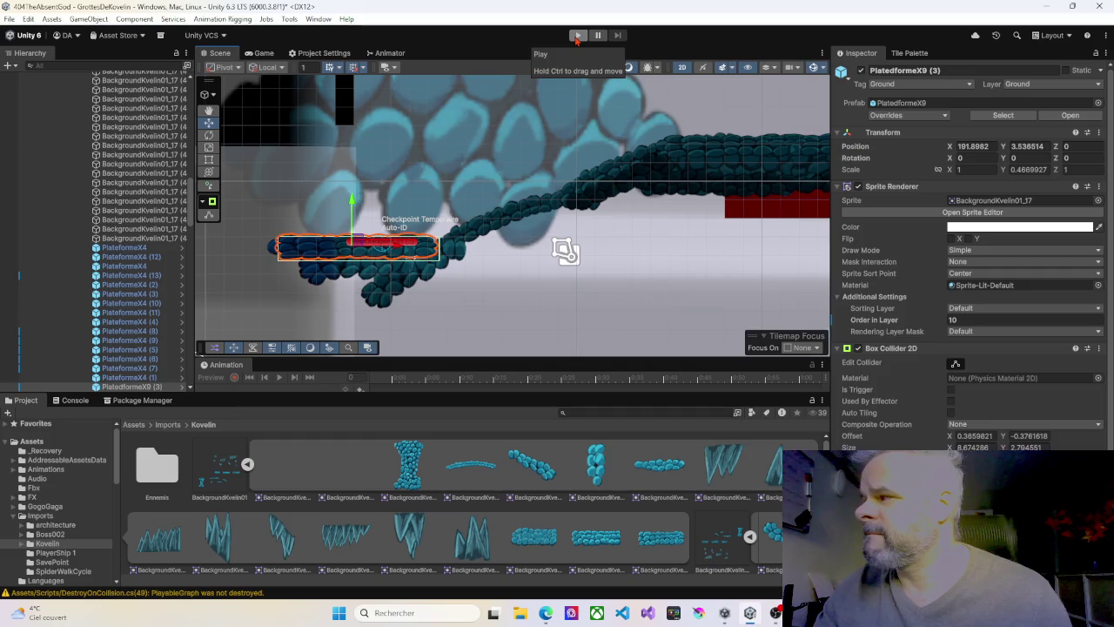
Play-test again, running the character right to the ramp and nudging it back and forth
{"action": "left_click", "coordinate": [578, 36]}
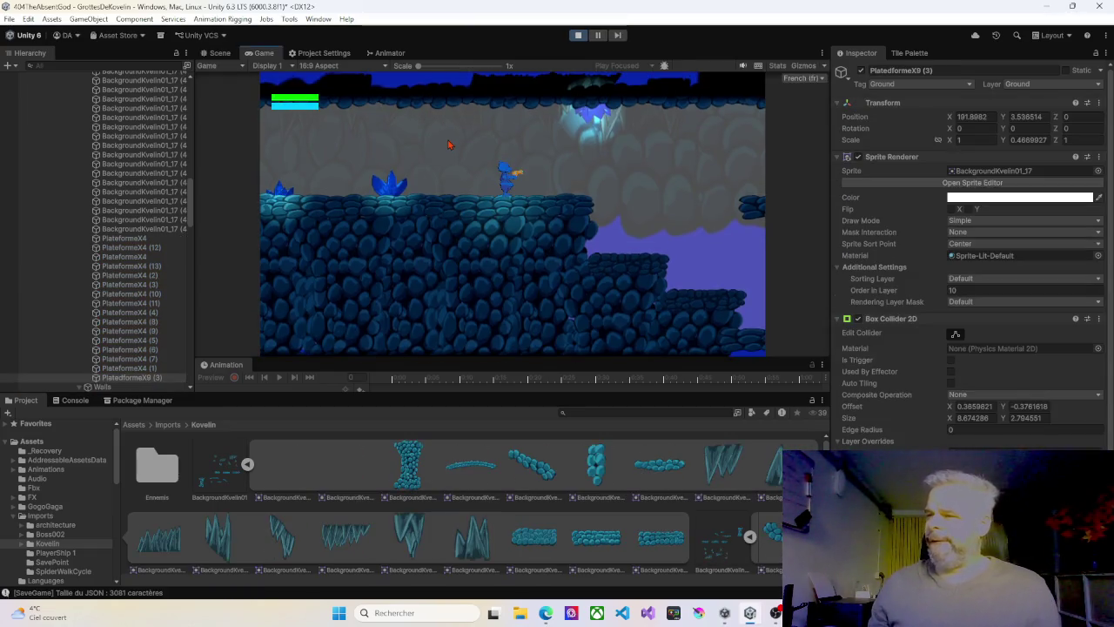
{"action": "key", "text": "Right"}
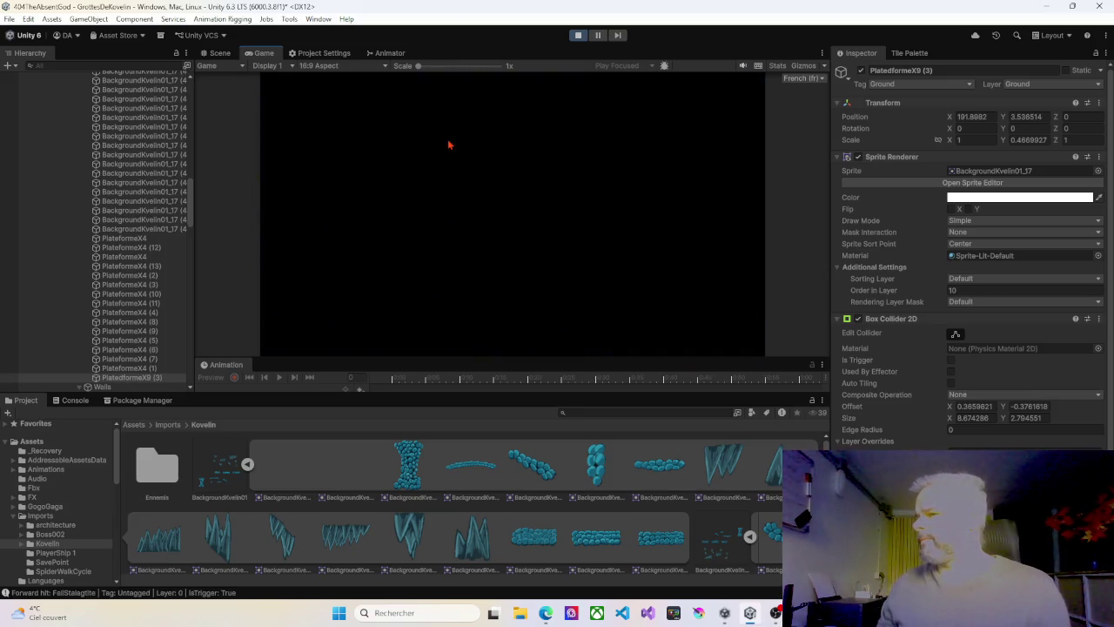
{"action": "key", "text": "Right"}
{"action": "key", "text": "Left"}
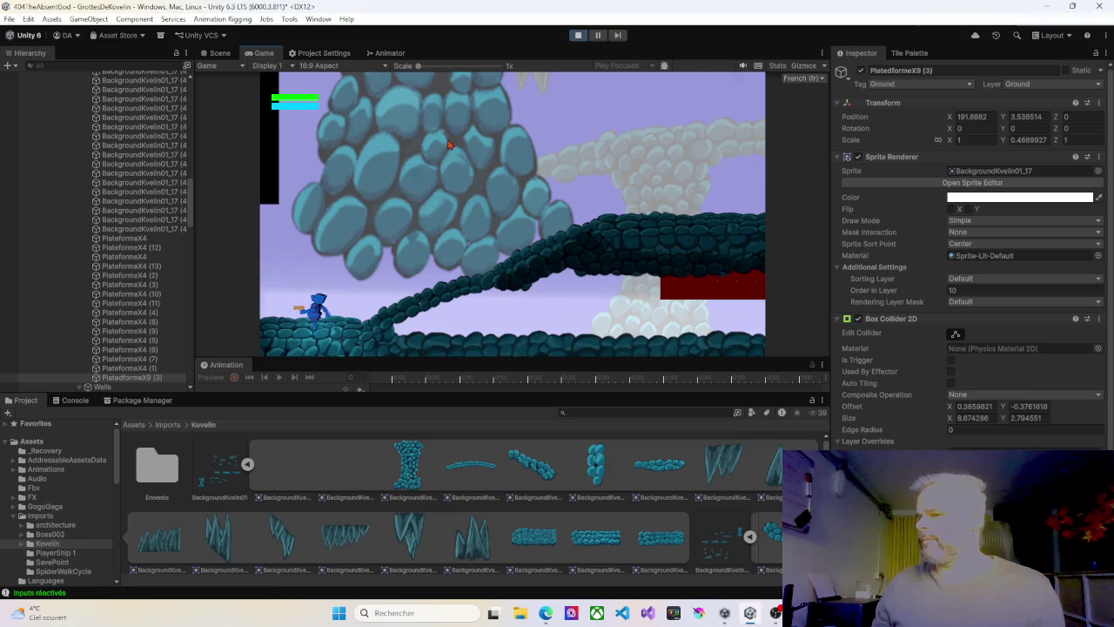
{"action": "key", "text": "Left"}
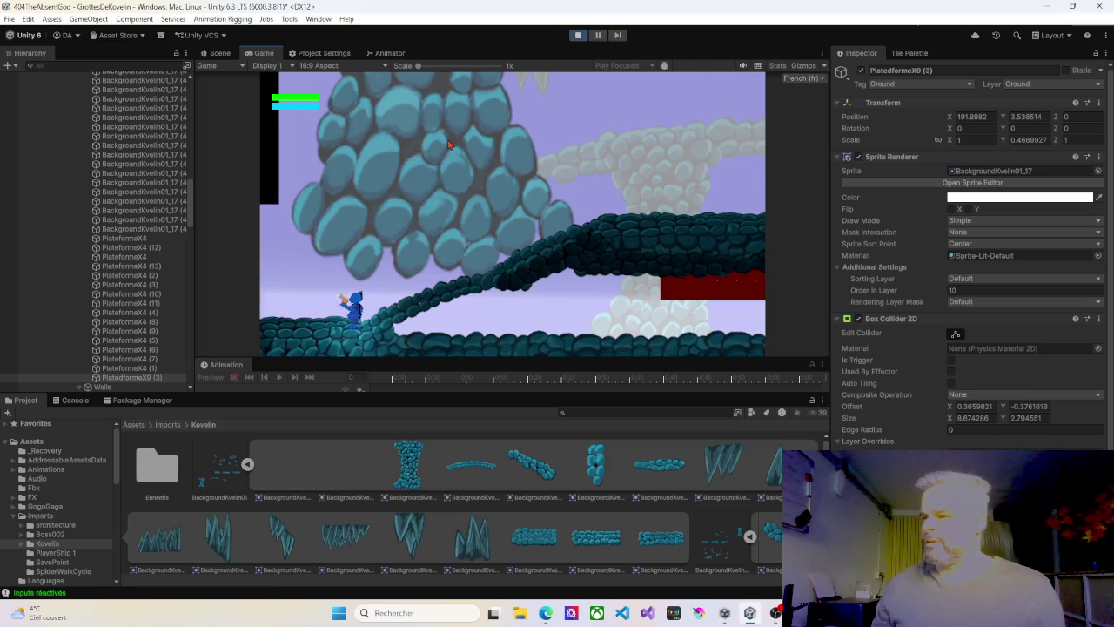
{"action": "key", "text": "Right"}
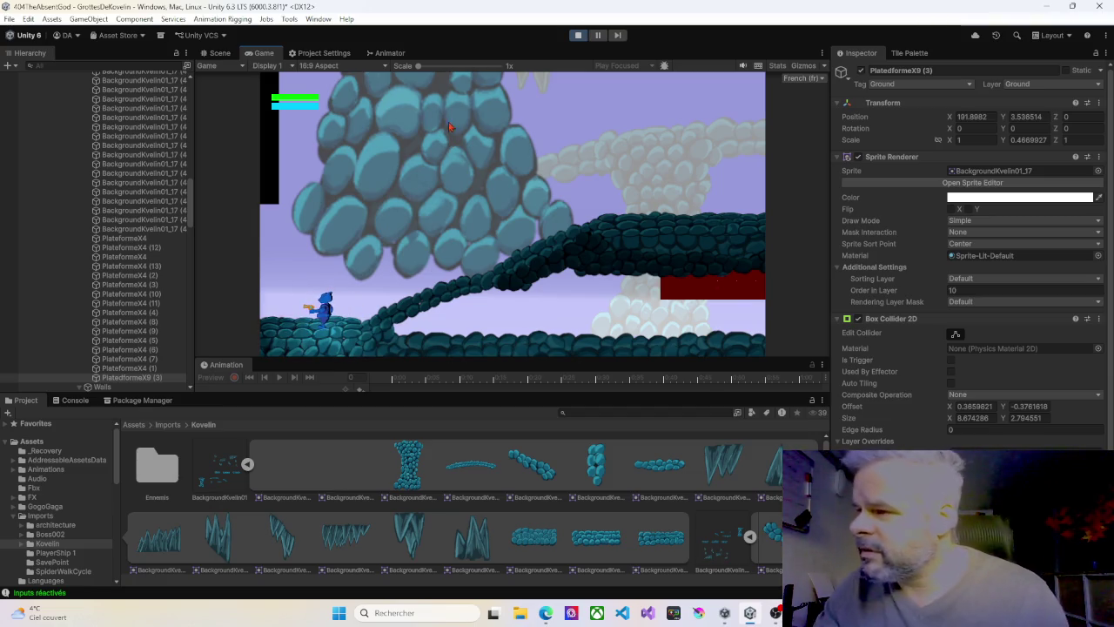
{"action": "left_click", "coordinate": [578, 35]}
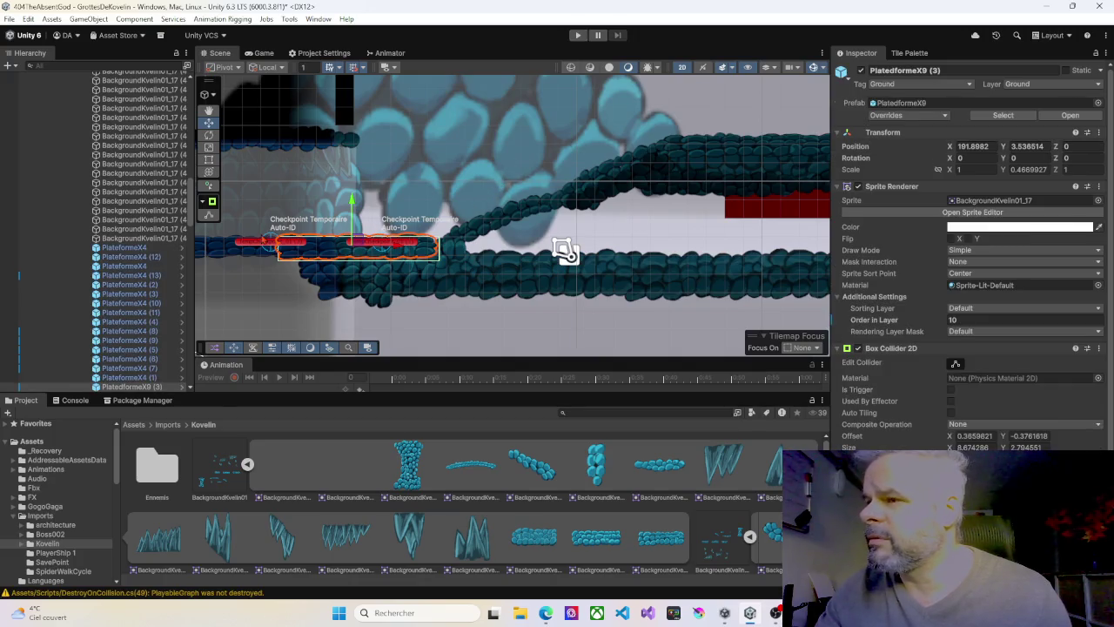
Lower PlatedformeX9 (3) one unit to Y 2.536514 and start Play again
{"action": "scroll", "coordinate": [134, 274], "scroll_direction": "down", "scroll_amount": 5}
{"action": "scroll", "coordinate": [134, 274], "scroll_direction": "up", "scroll_amount": 10}
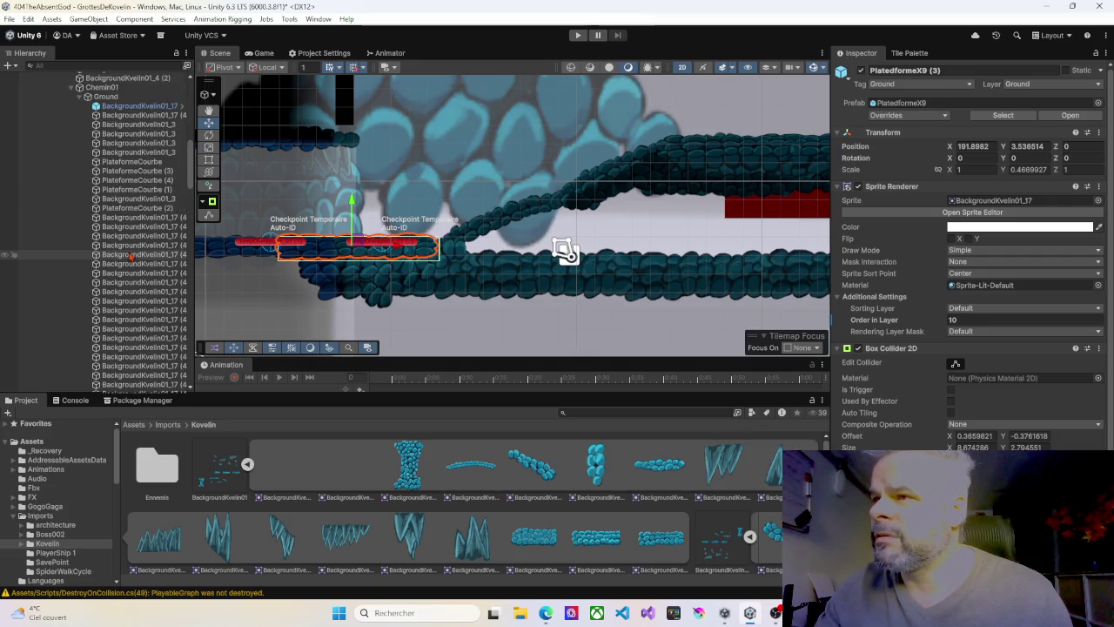
{"action": "scroll", "coordinate": [131, 218], "scroll_direction": "down", "scroll_amount": 5}
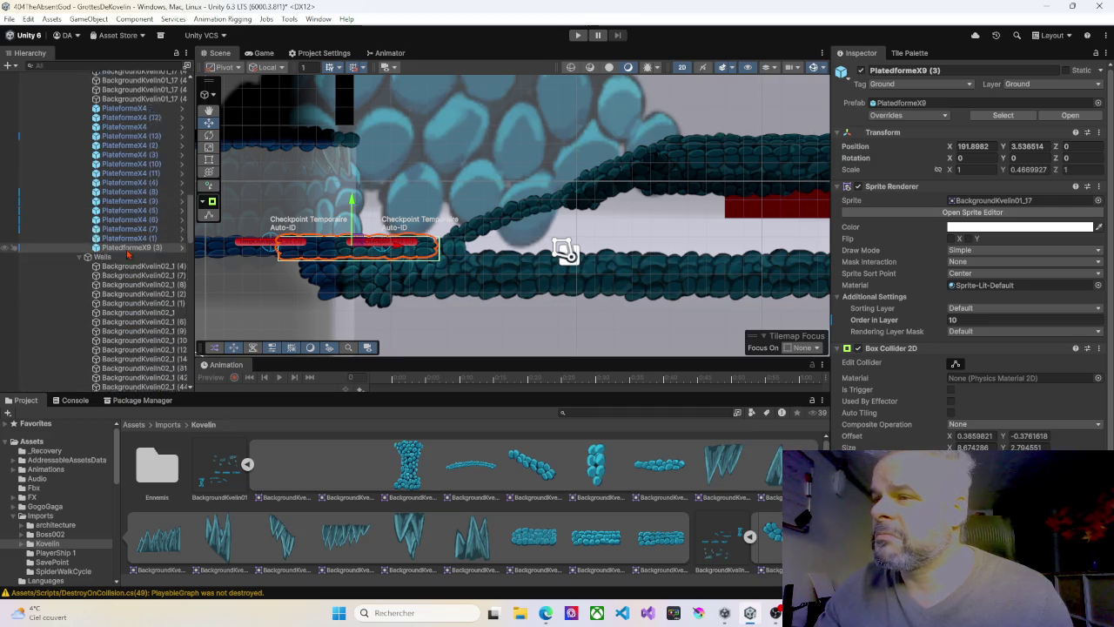
{"action": "scroll", "coordinate": [128, 235], "scroll_direction": "down", "scroll_amount": 6}
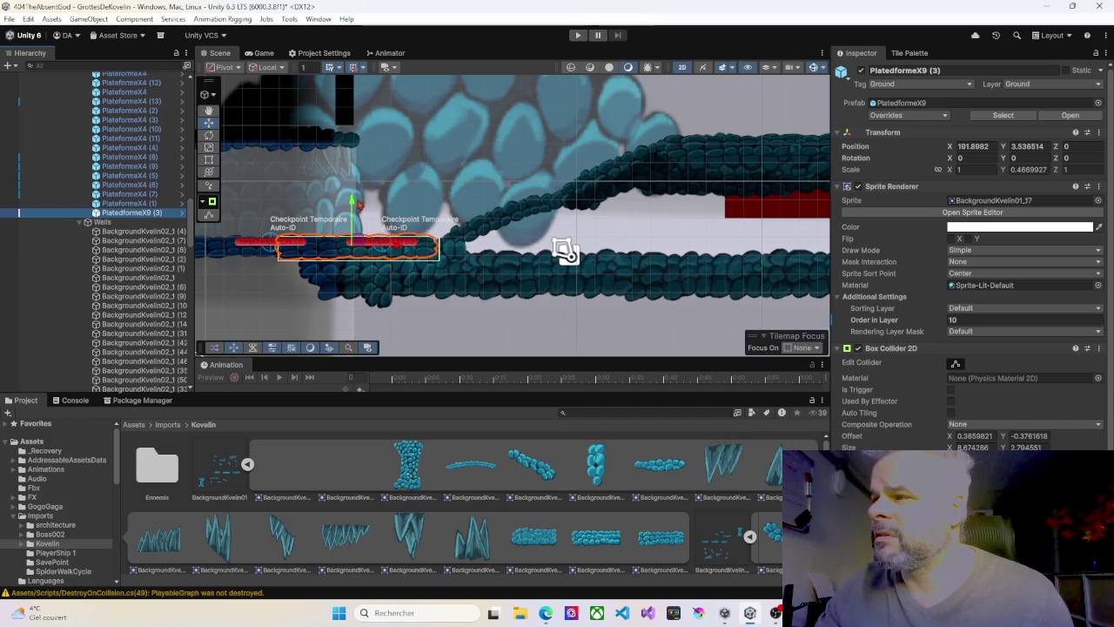
{"action": "left_click_drag", "start_coordinate": [351, 200], "coordinate": [352, 214]}
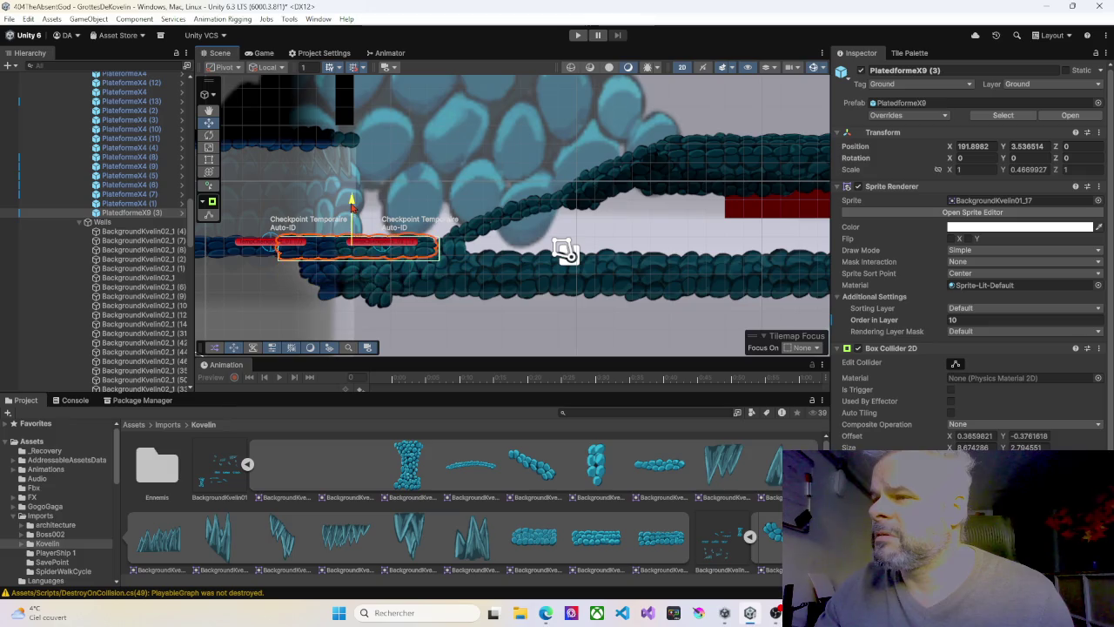
{"action": "left_click", "coordinate": [578, 35]}
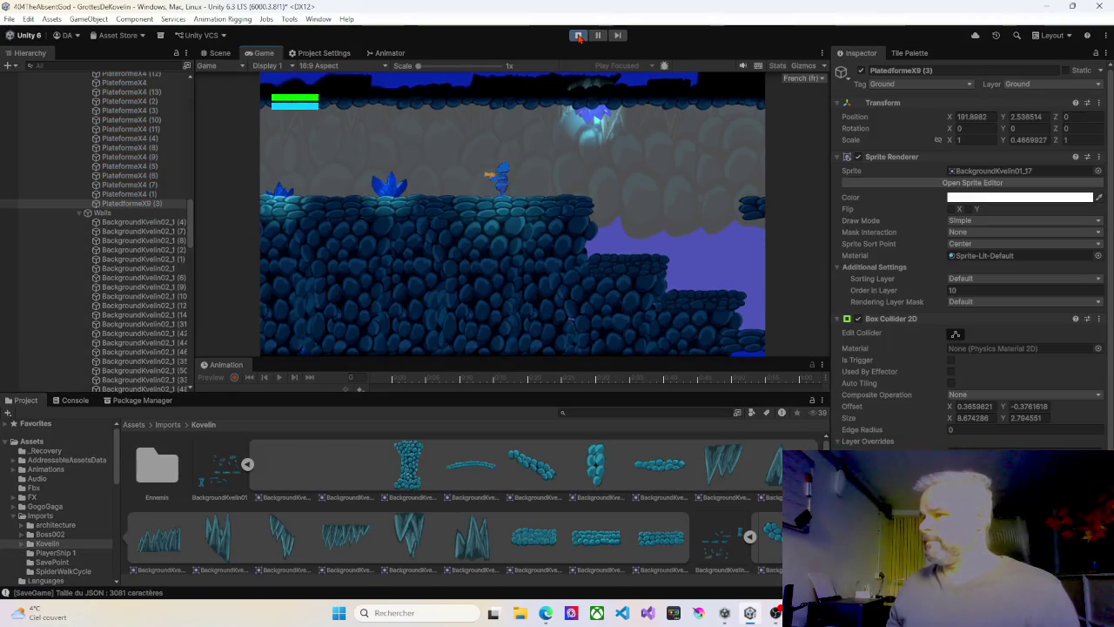
Jump to the higher ledge, drop into the next level, and run the character up the slope
{"action": "key", "text": "Right"}
{"action": "key", "text": "space"}
{"action": "key", "text": "Right"}
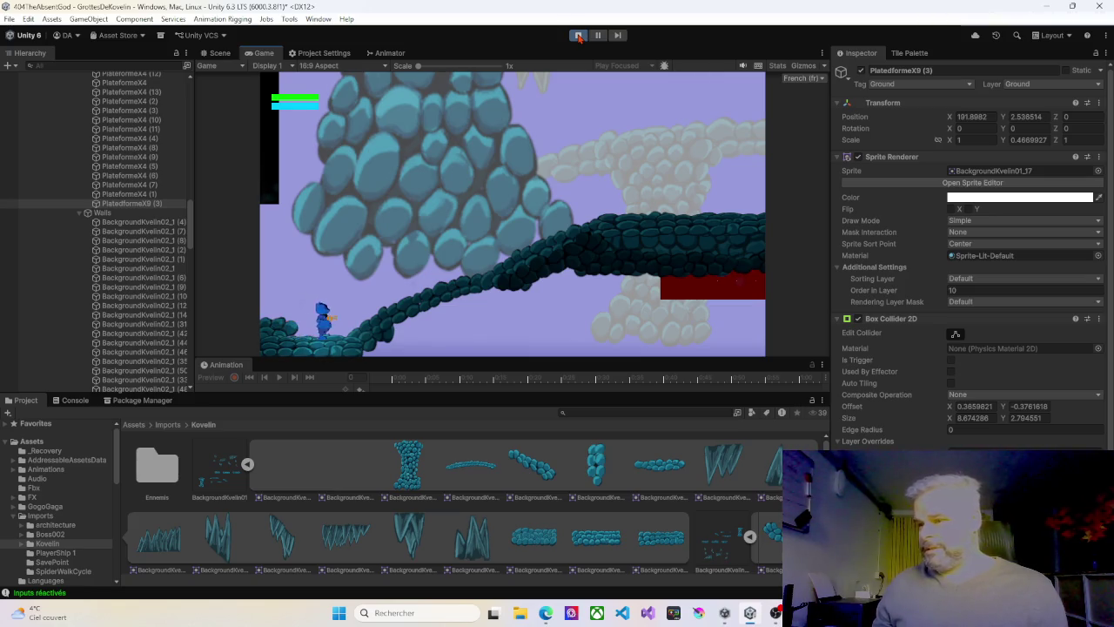
{"action": "key", "text": "Right"}
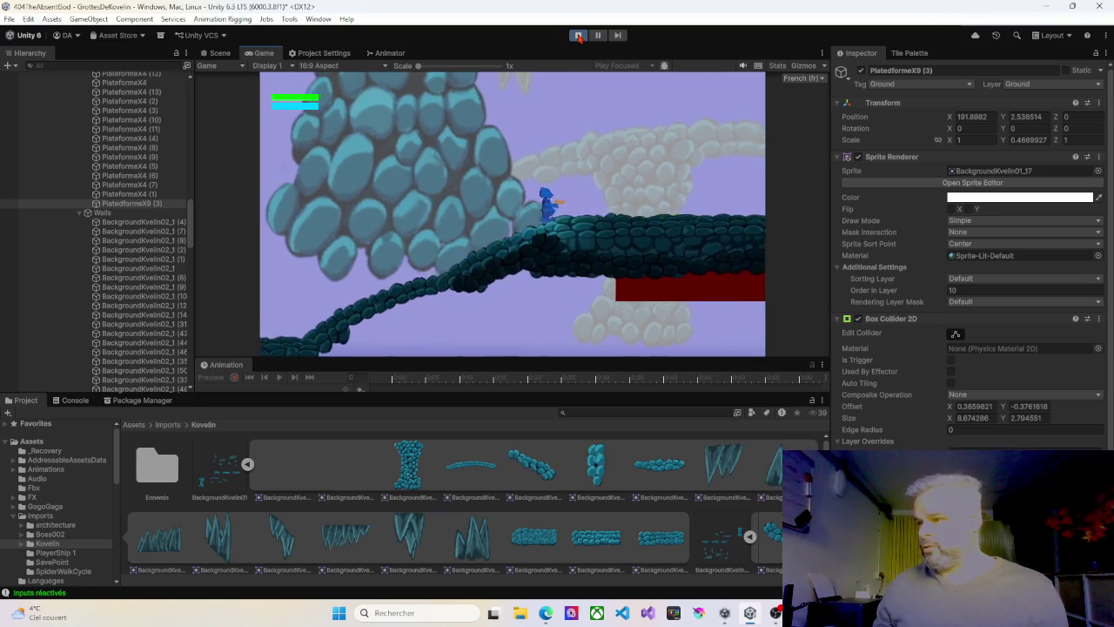
{"action": "key", "text": "Right"}
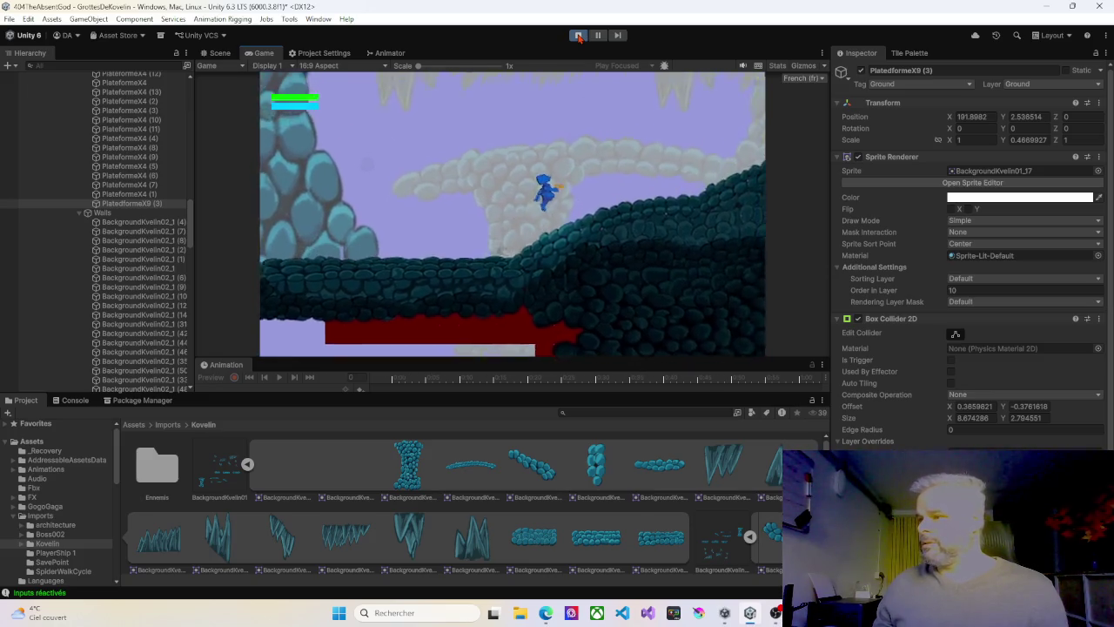
{"action": "key", "text": "Right"}
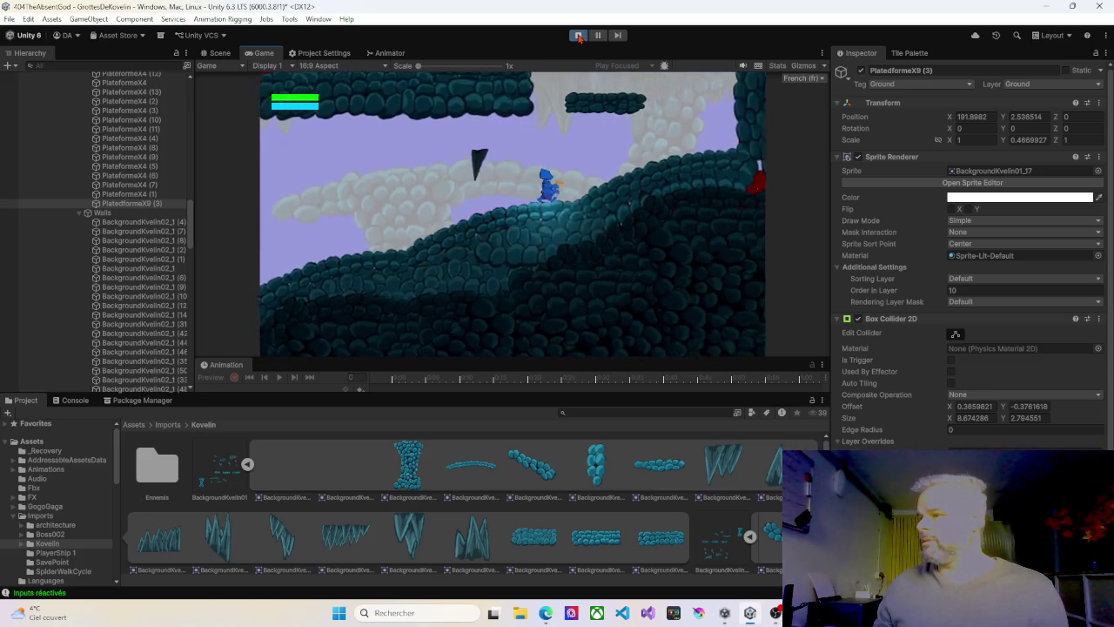
{"action": "key", "text": "Right"}
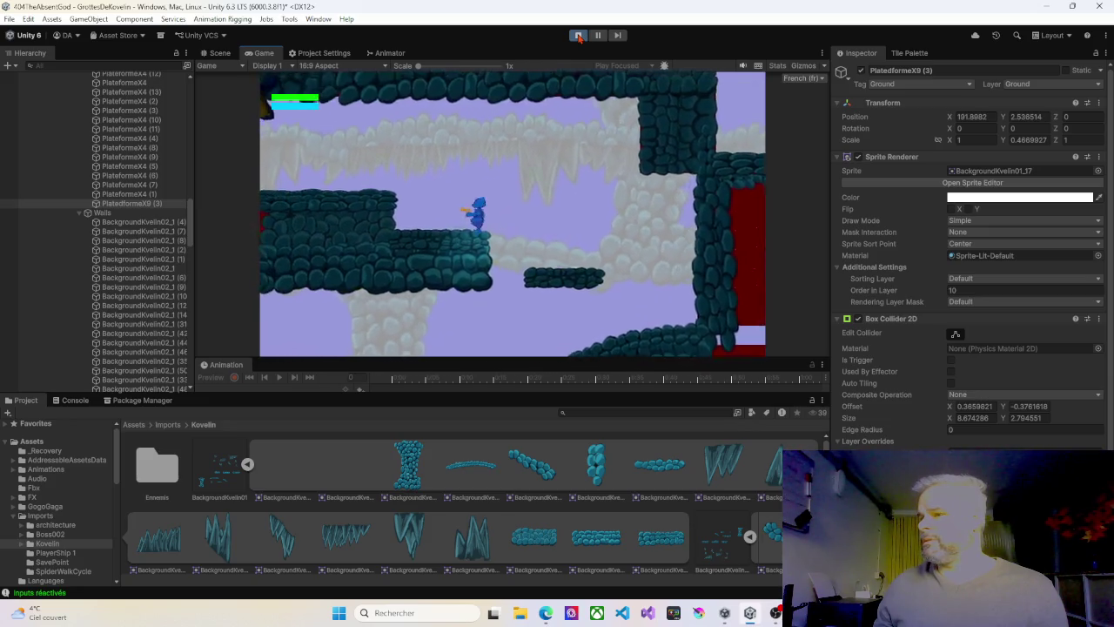
{"action": "key", "text": "Right"}
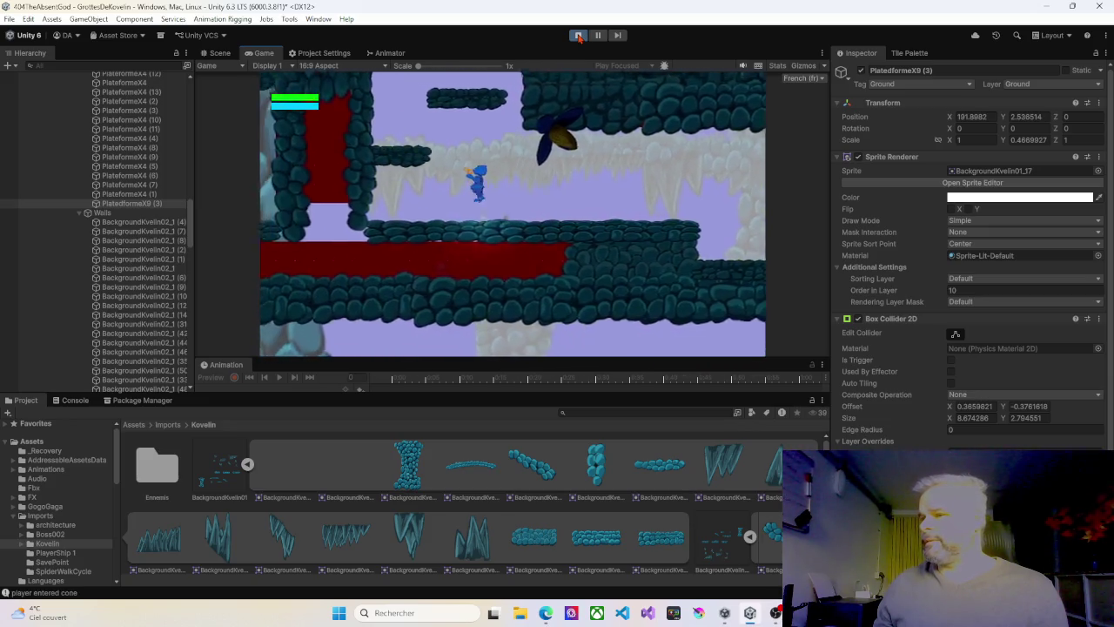
{"action": "key", "text": "Left"}
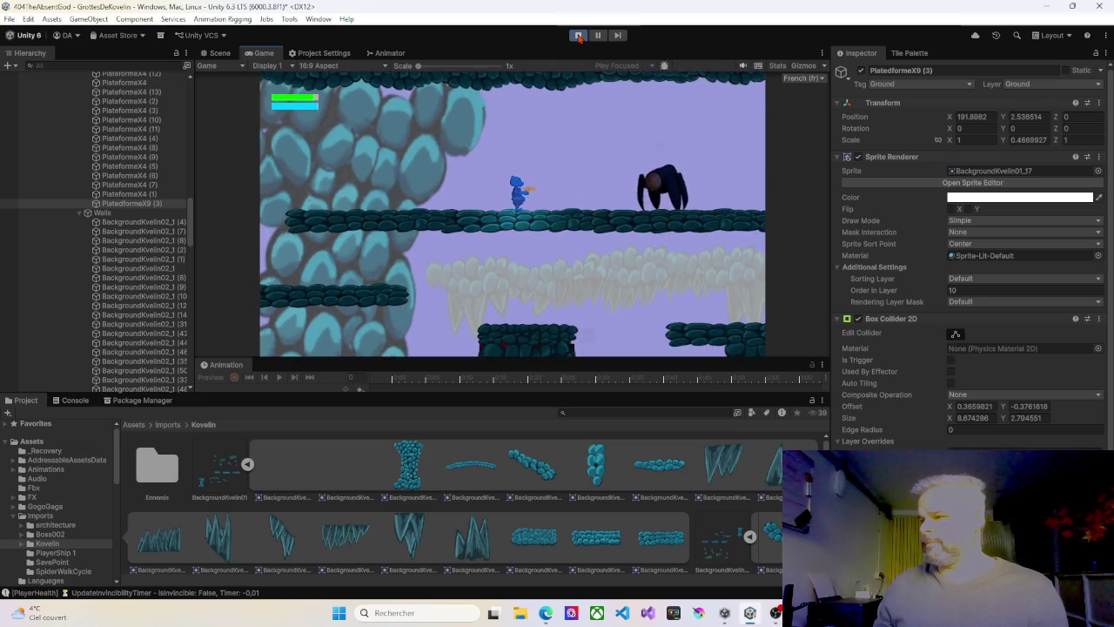
{"action": "key", "text": "Left"}
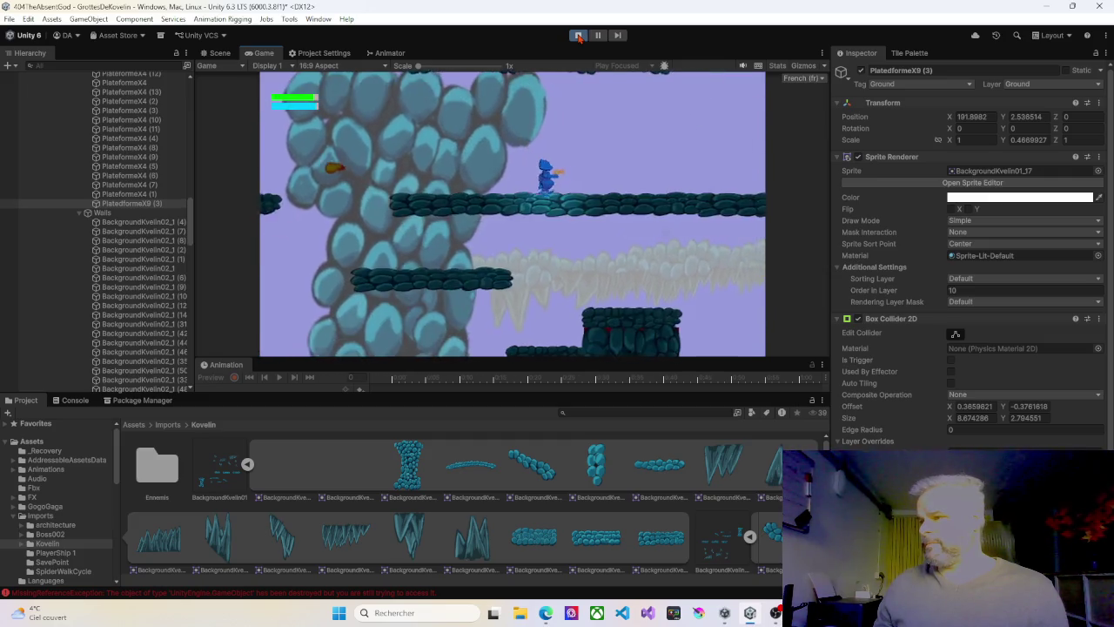
Run past the red block and enemy, dropping and jumping across platforms near the shooting enemy
{"action": "key", "text": "Right"}
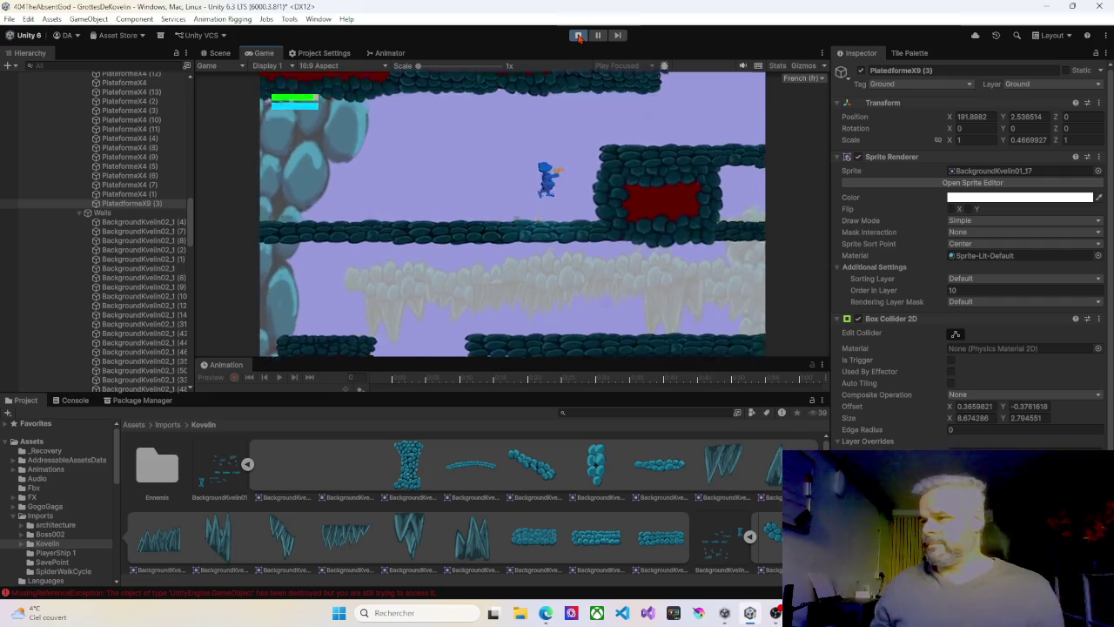
{"action": "key", "text": "Right"}
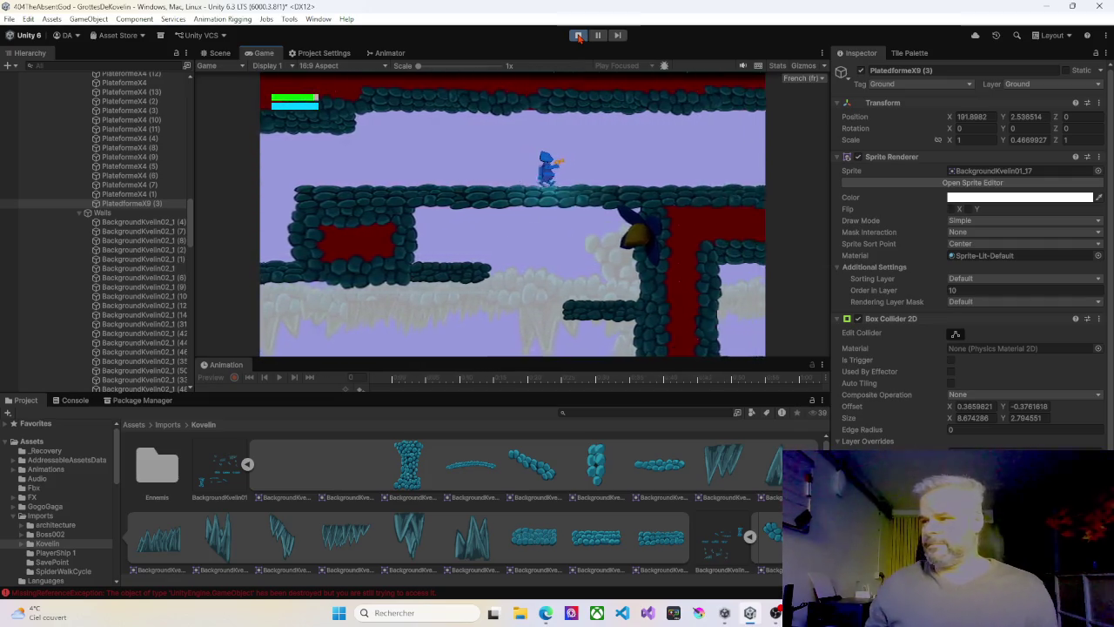
{"action": "key", "text": "Right"}
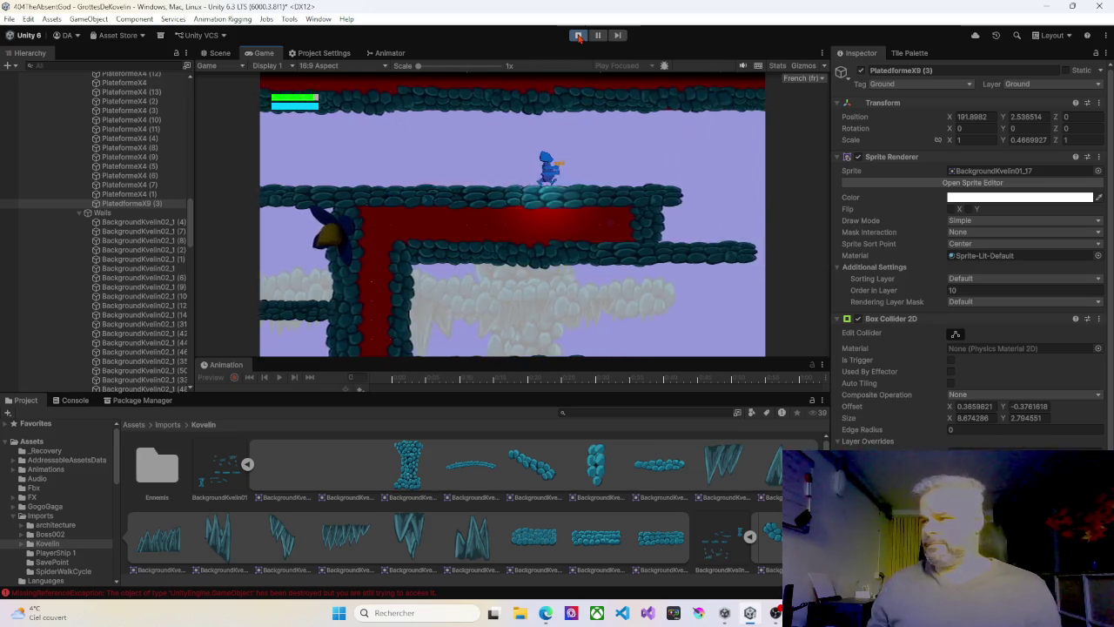
{"action": "key", "text": "Right"}
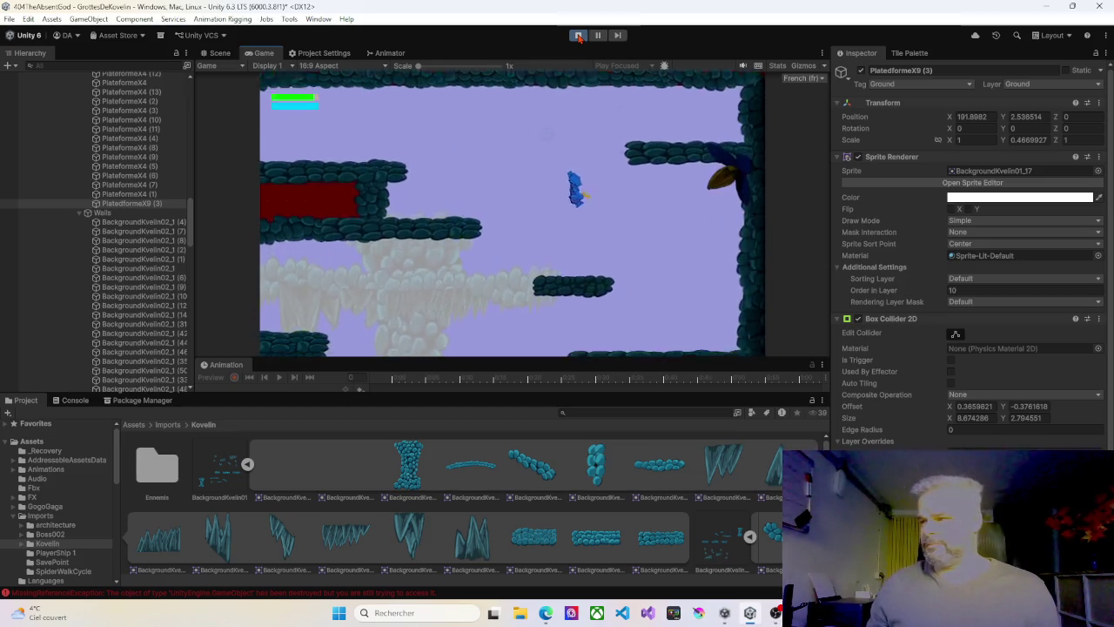
{"action": "key", "text": "Right"}
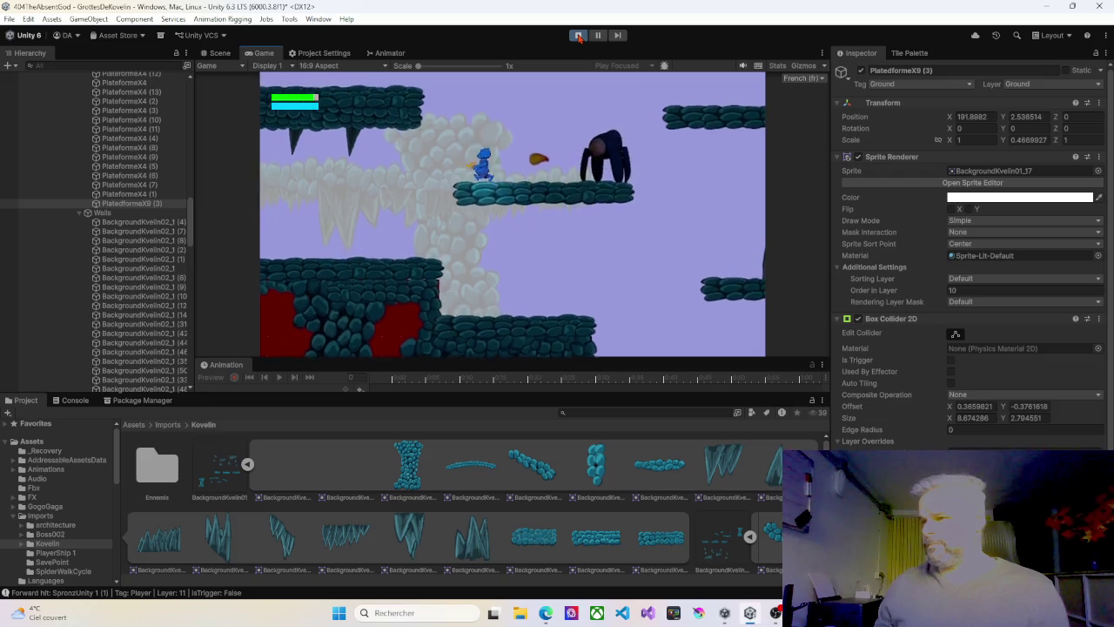
{"action": "key", "text": "Left"}
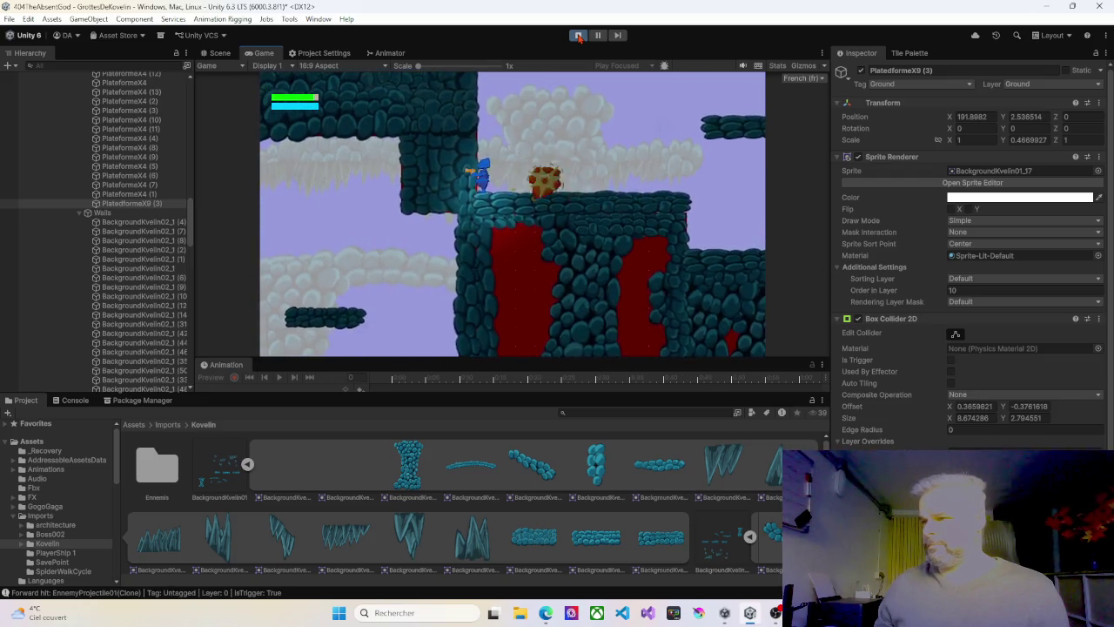
{"action": "key", "text": "Right"}
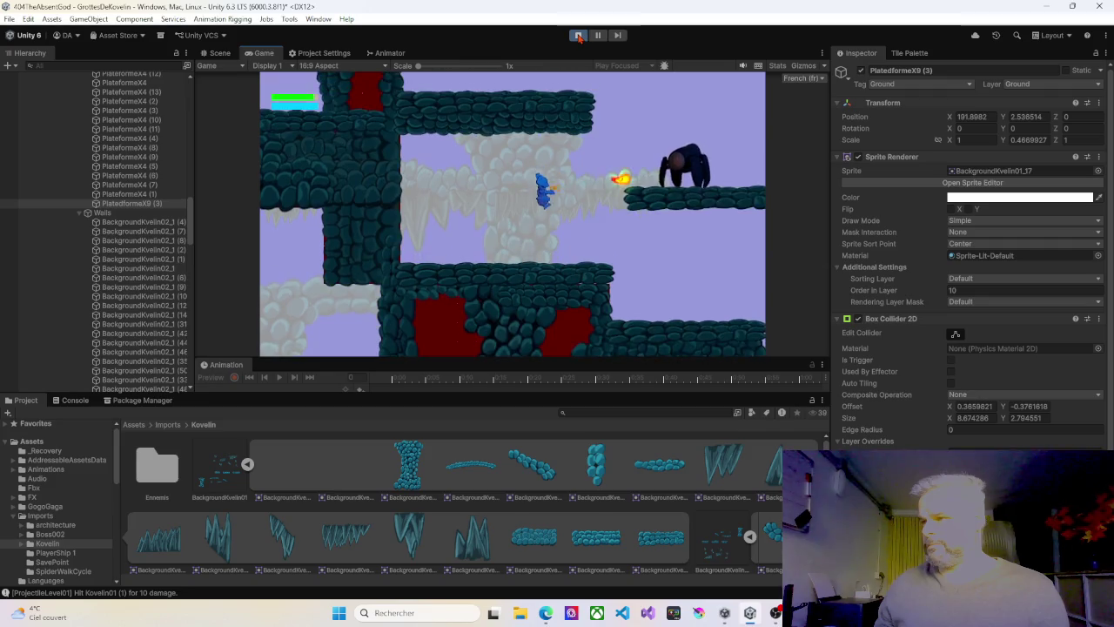
{"action": "key", "text": "space"}
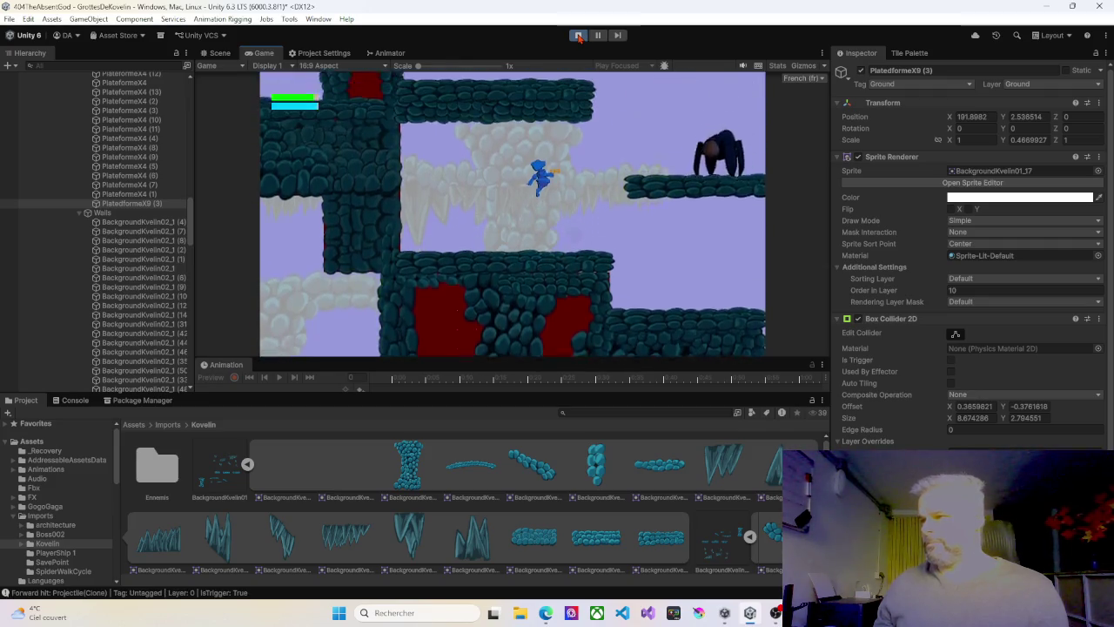
{"action": "key", "text": "space"}
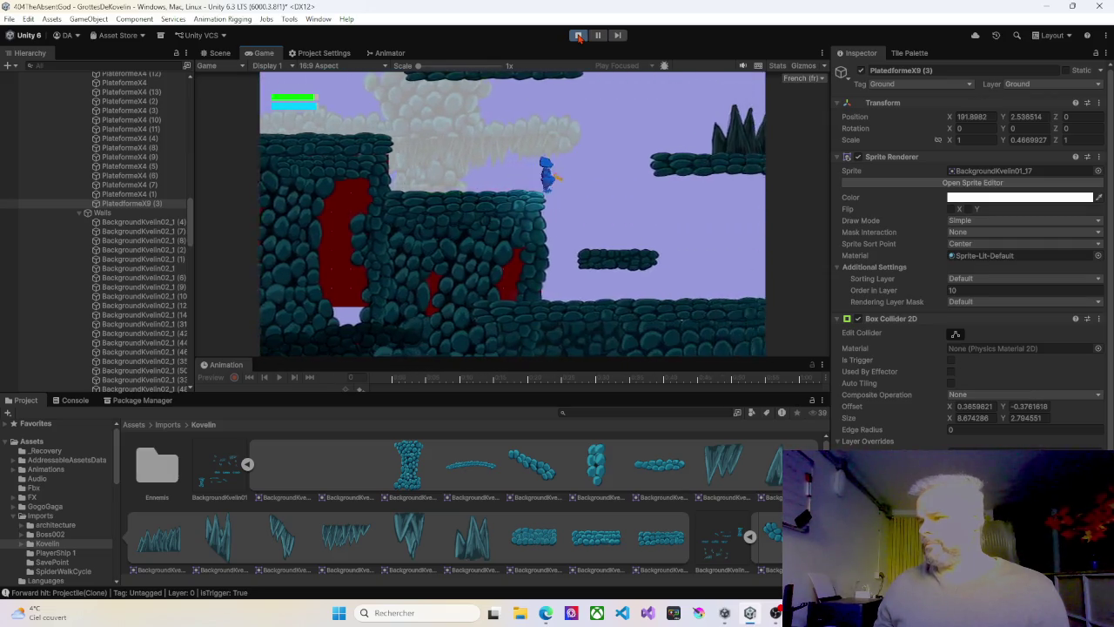
{"action": "key", "text": "space"}
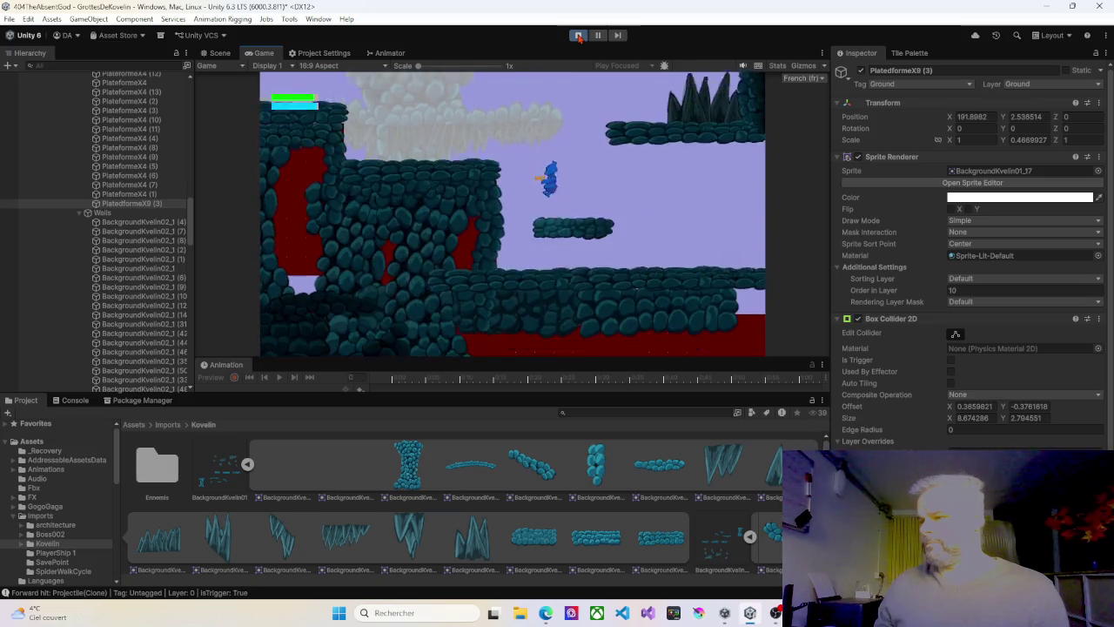
{"action": "key", "text": "space"}
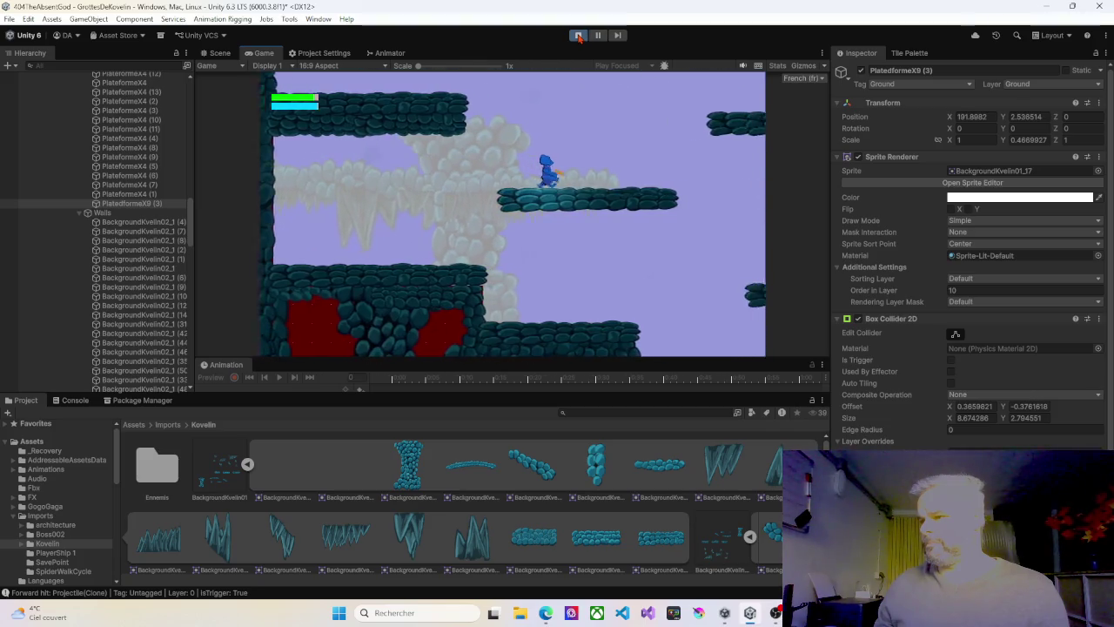
Jump off the platform, move along the ledge, then stop the play test
{"action": "key", "text": "Right"}
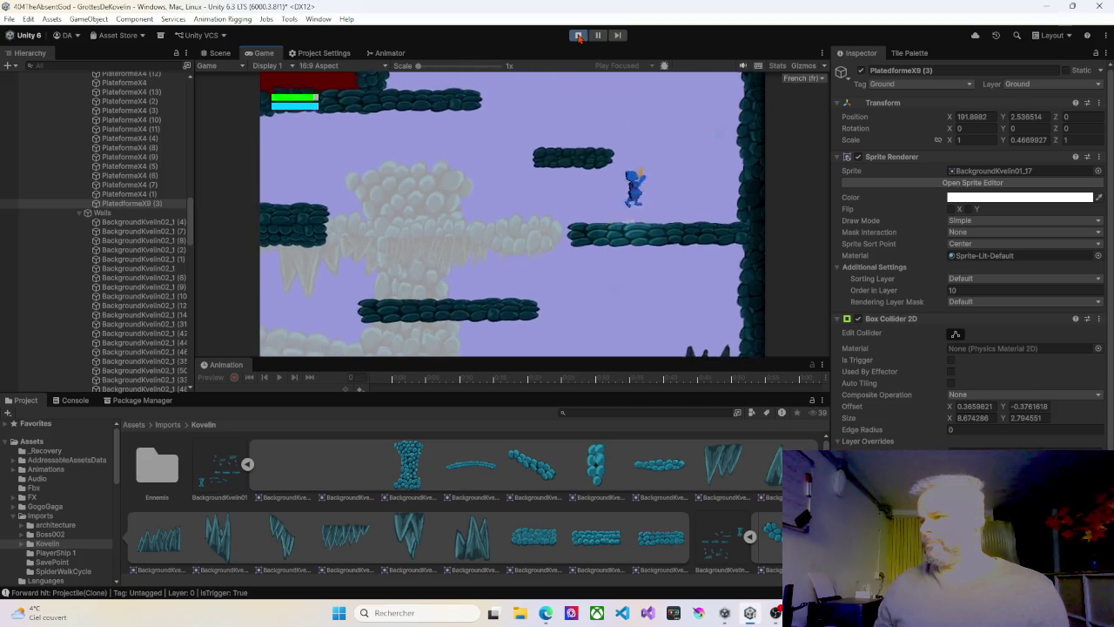
{"action": "key", "text": "Left"}
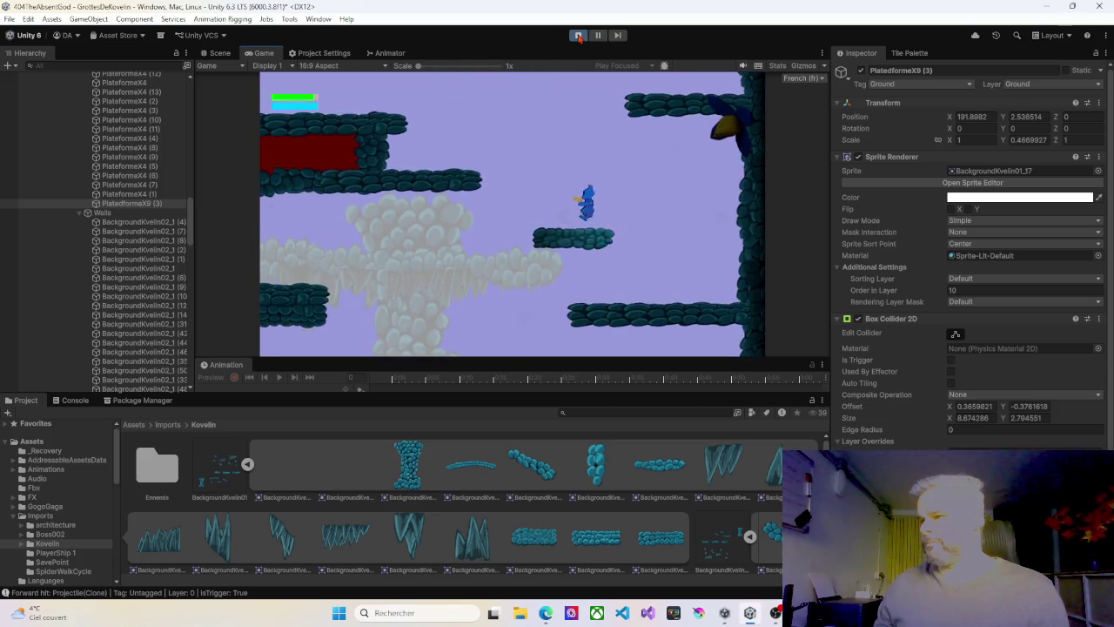
{"action": "key", "text": "space"}
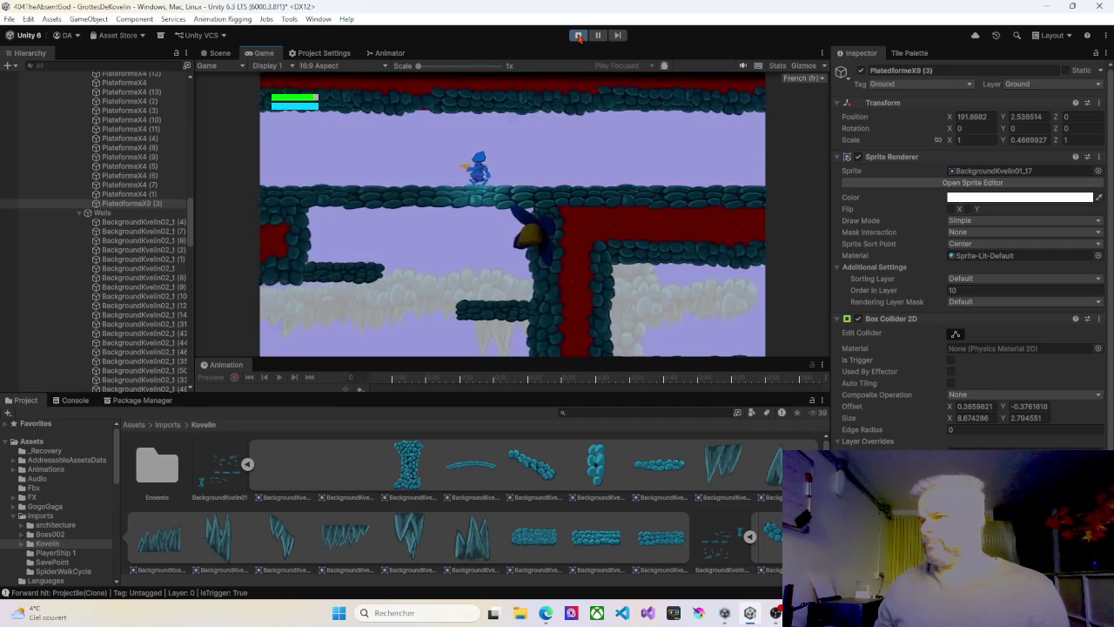
{"action": "key", "text": "Left"}
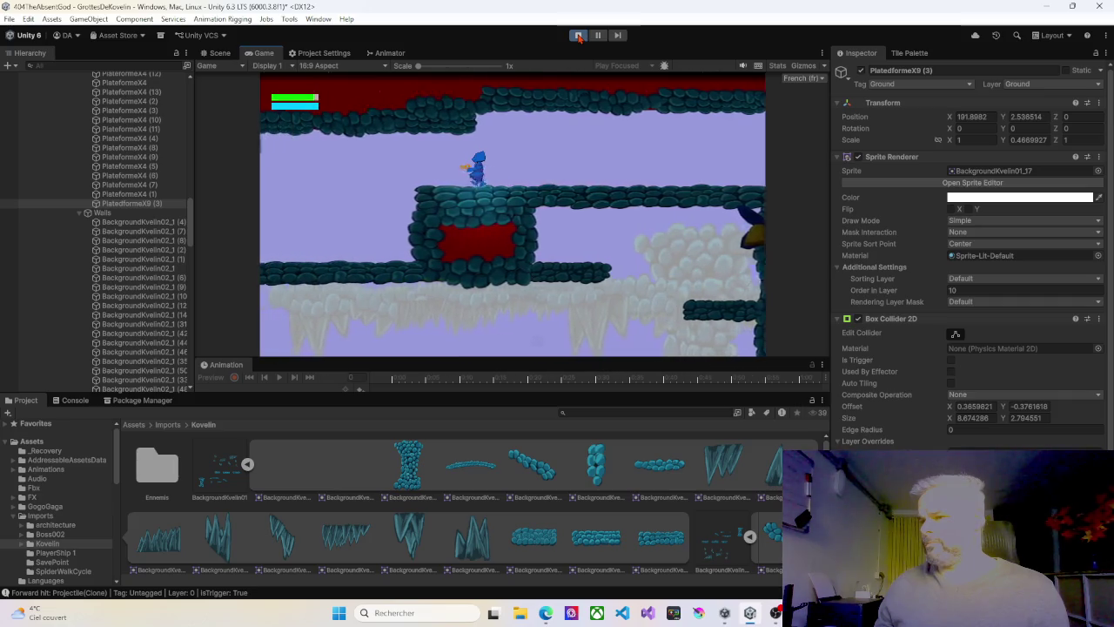
{"action": "key", "text": "Left"}
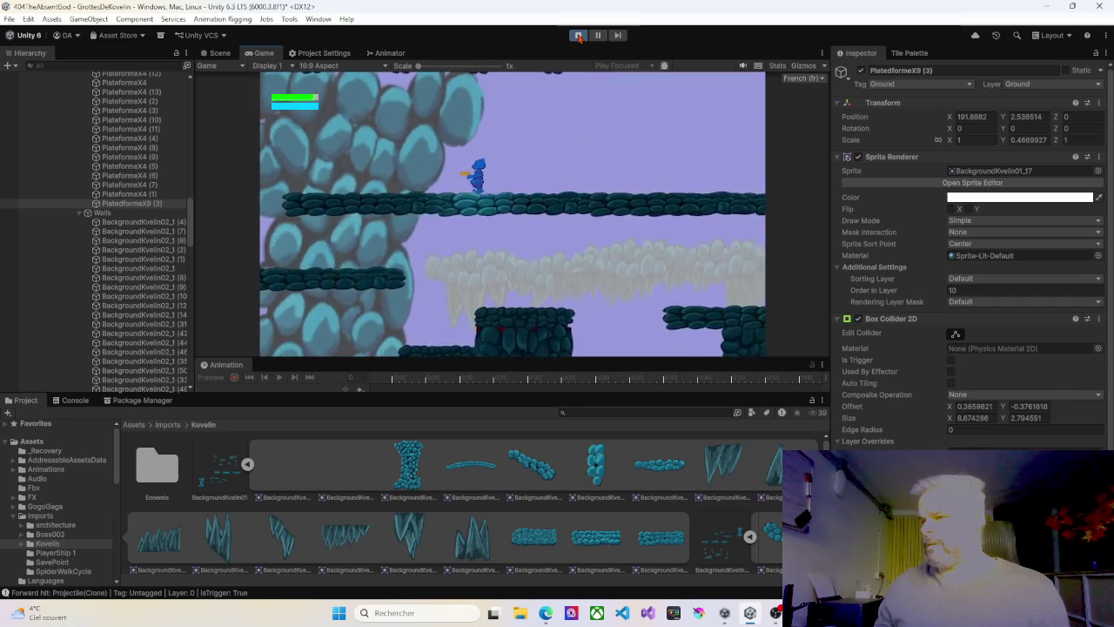
{"action": "key", "text": "Left"}
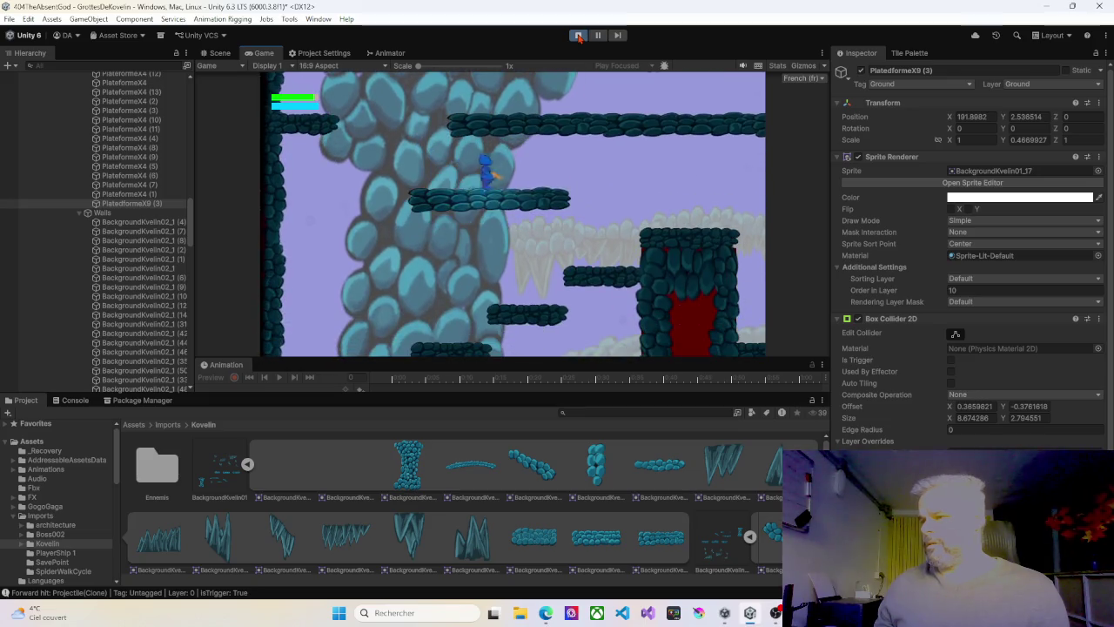
{"action": "key", "text": "Right"}
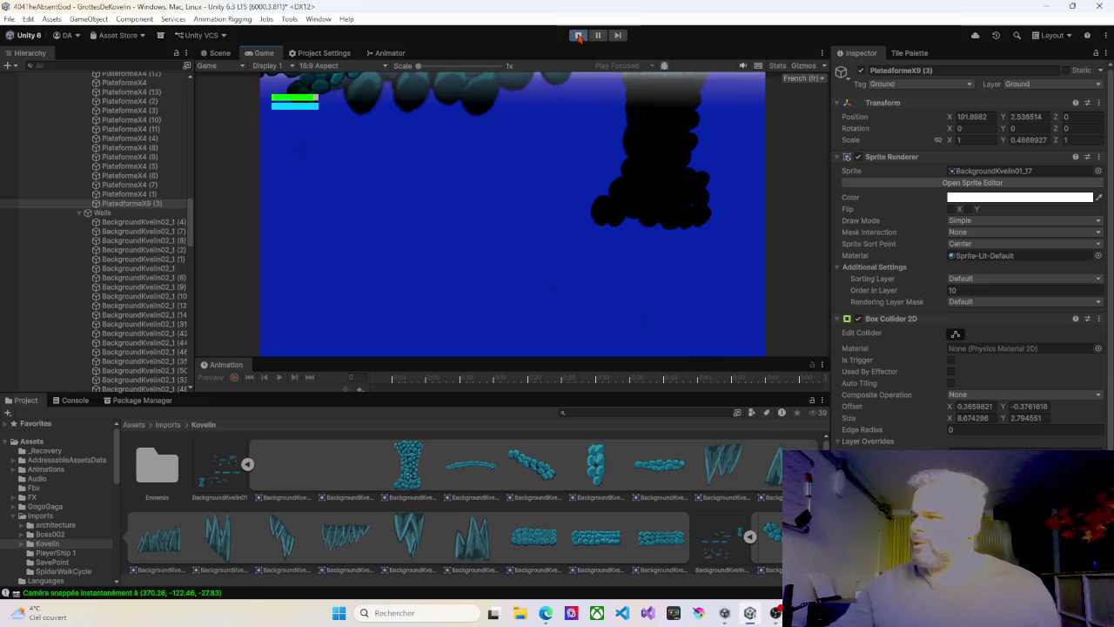
{"action": "left_click", "coordinate": [579, 37]}
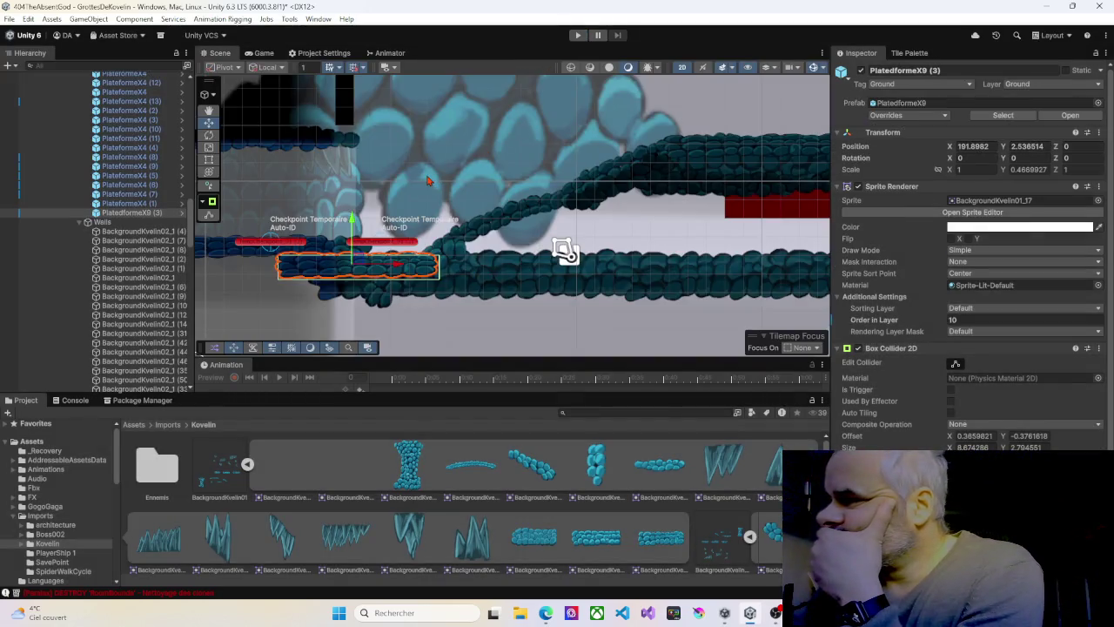
Collapse the Chemin01 and MAP_TUTO groups in the Hierarchy and select MAP_TUTO to outline its room bounds
{"action": "scroll", "coordinate": [564, 251], "scroll_direction": "down", "scroll_amount": 5}
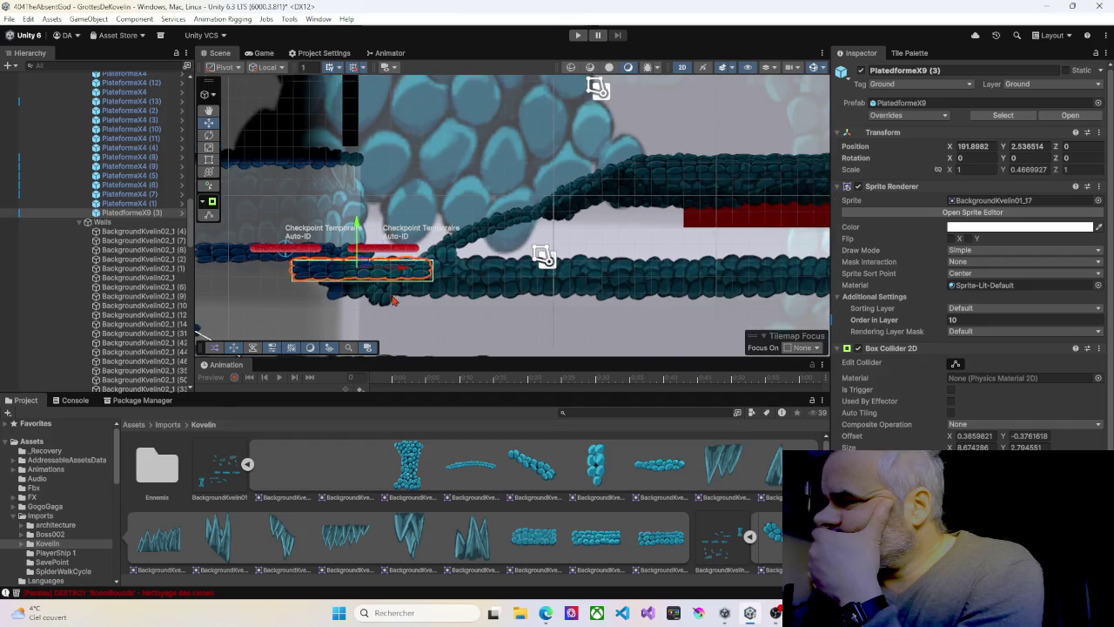
{"action": "left_click_drag", "start_coordinate": [431, 225], "coordinate": [435, 206]}
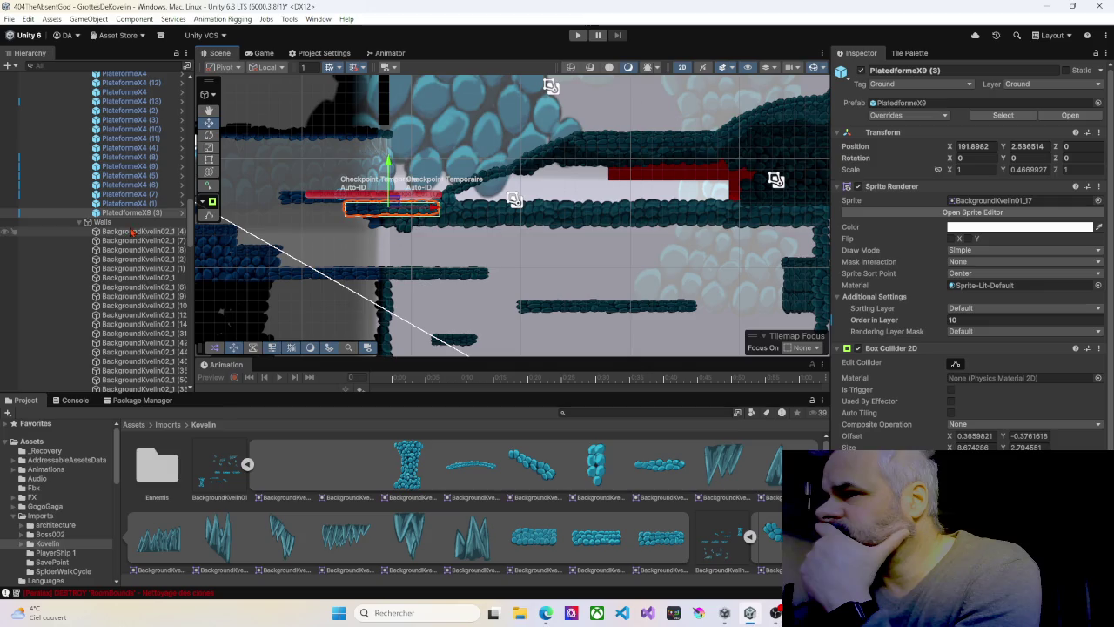
{"action": "scroll", "coordinate": [132, 232], "scroll_direction": "up", "scroll_amount": 10}
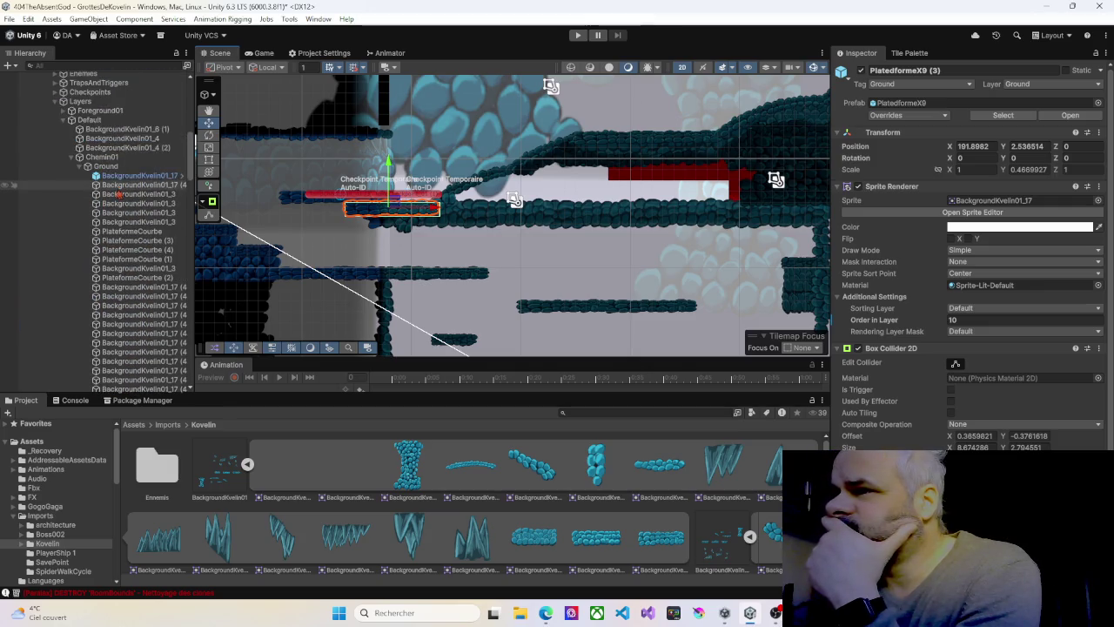
{"action": "left_click", "coordinate": [71, 157]}
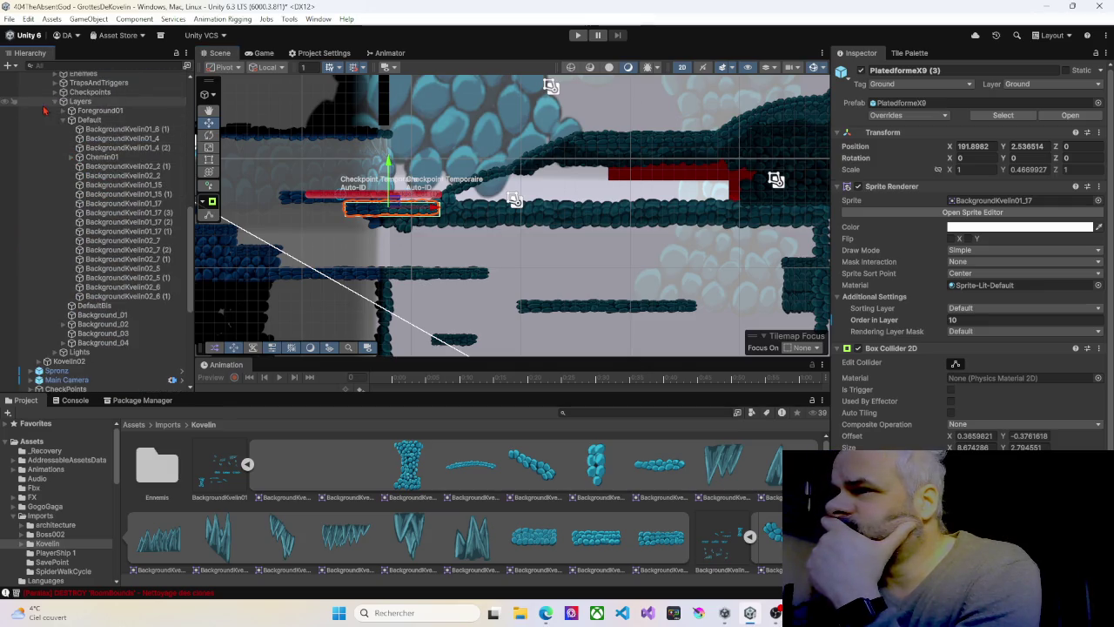
{"action": "scroll", "coordinate": [78, 169], "scroll_direction": "up", "scroll_amount": 10}
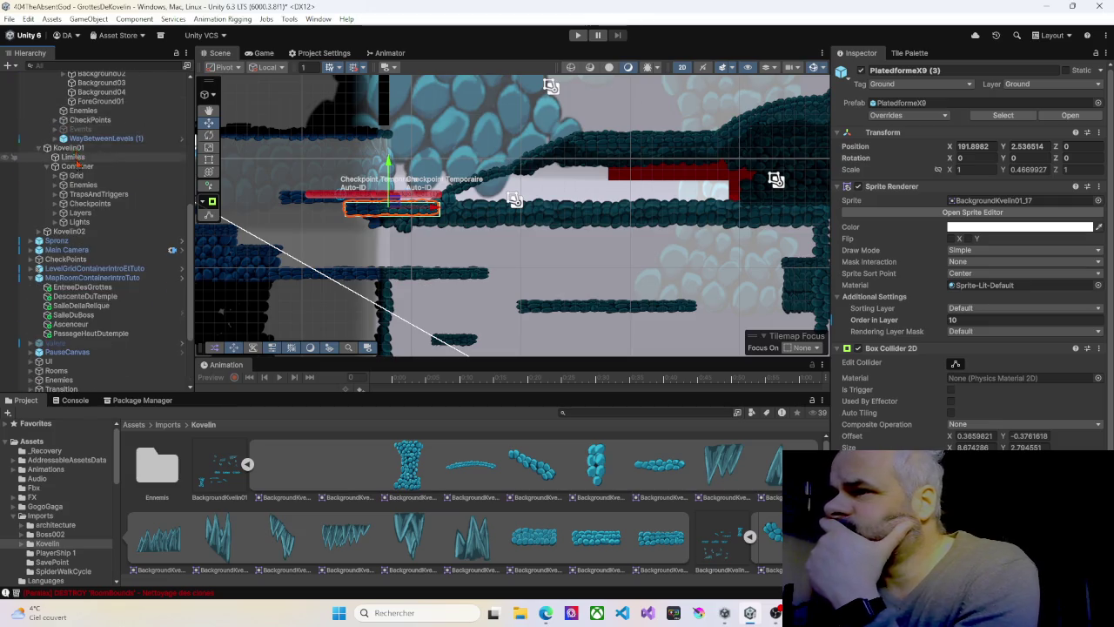
{"action": "scroll", "coordinate": [77, 169], "scroll_direction": "up", "scroll_amount": 5}
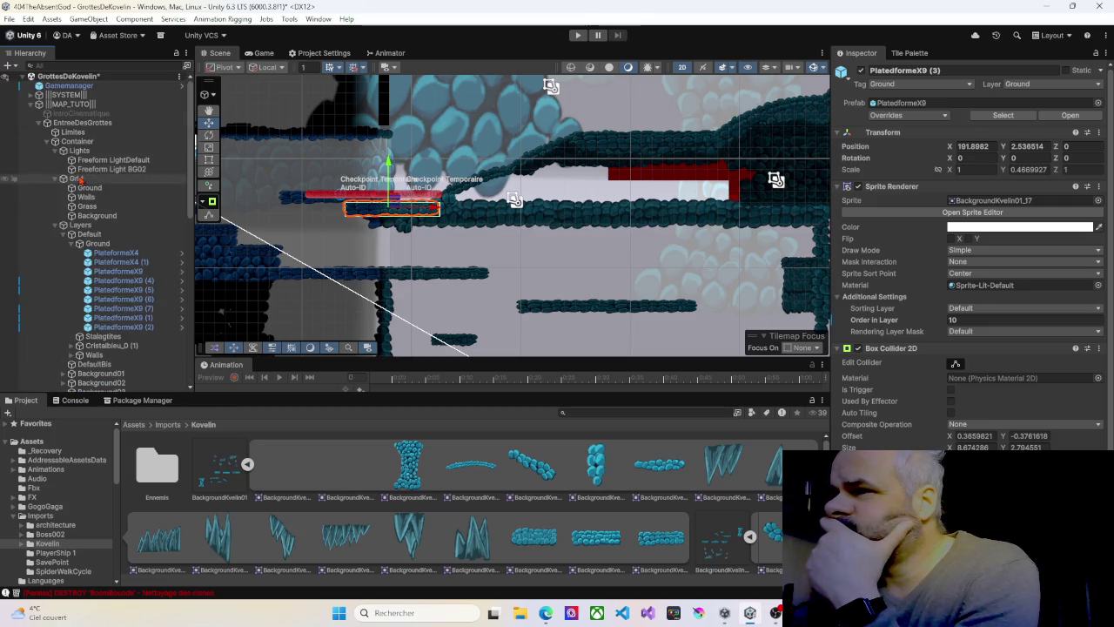
{"action": "left_click", "coordinate": [31, 103]}
{"action": "left_click", "coordinate": [55, 105]}
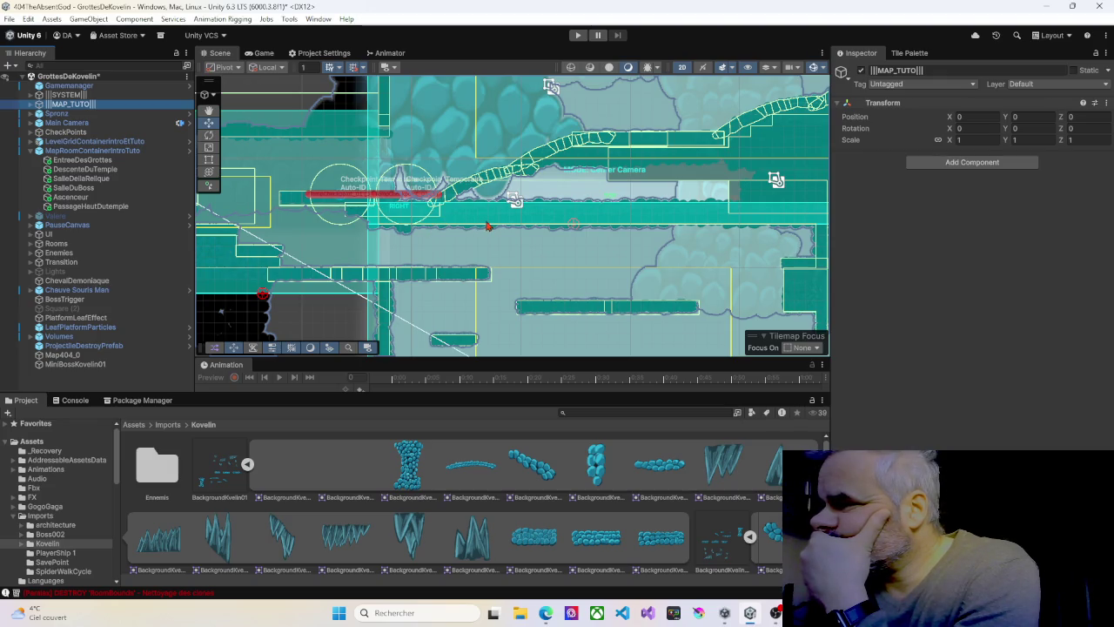
Select the Limites boundary object of the Kovelin02 room
{"action": "left_click_drag", "start_coordinate": [512, 226], "coordinate": [451, 226]}
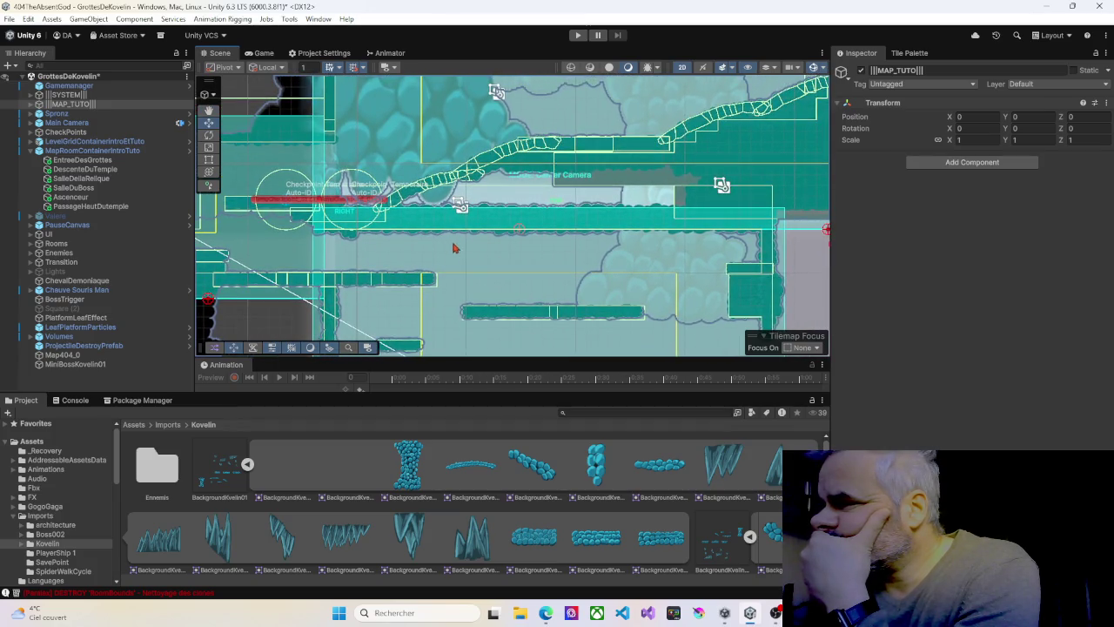
{"action": "left_click", "coordinate": [451, 243]}
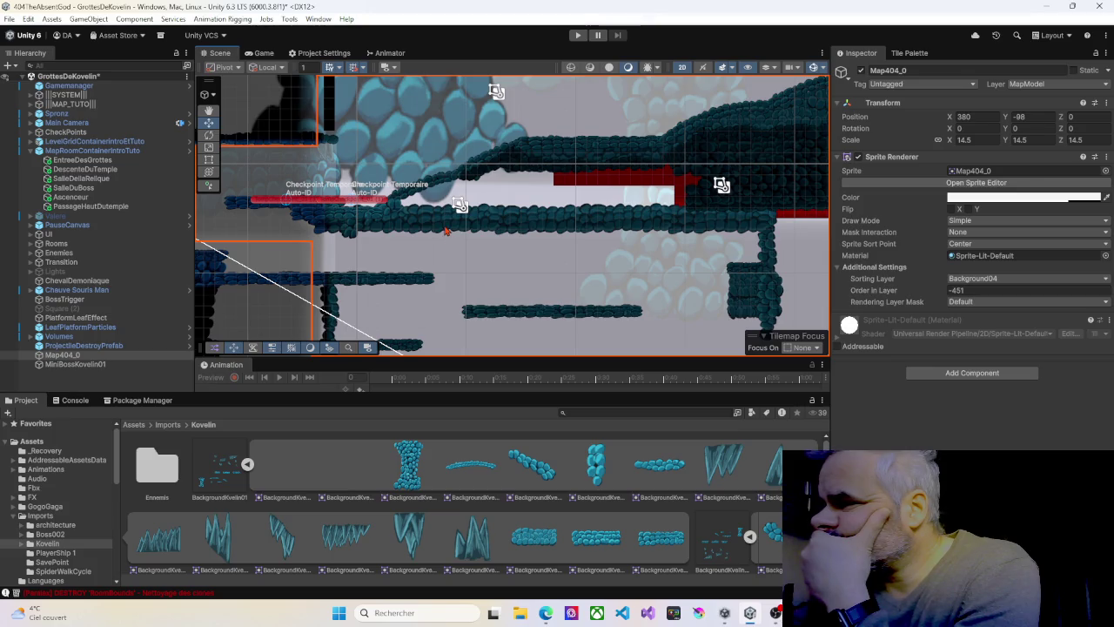
{"action": "left_click", "coordinate": [446, 231]}
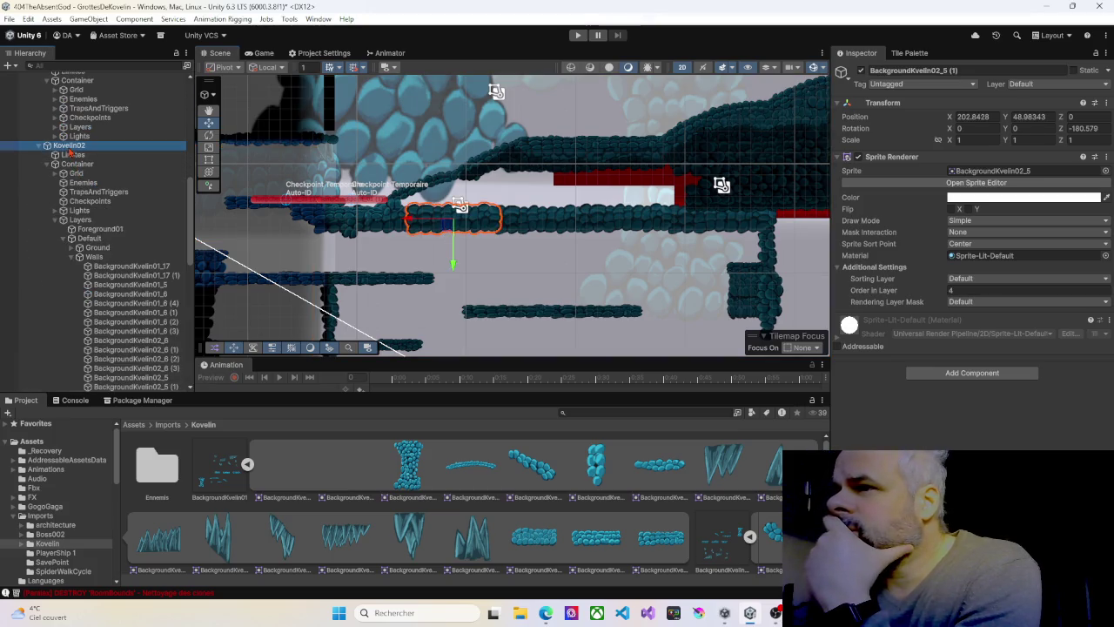
{"action": "left_click", "coordinate": [70, 148]}
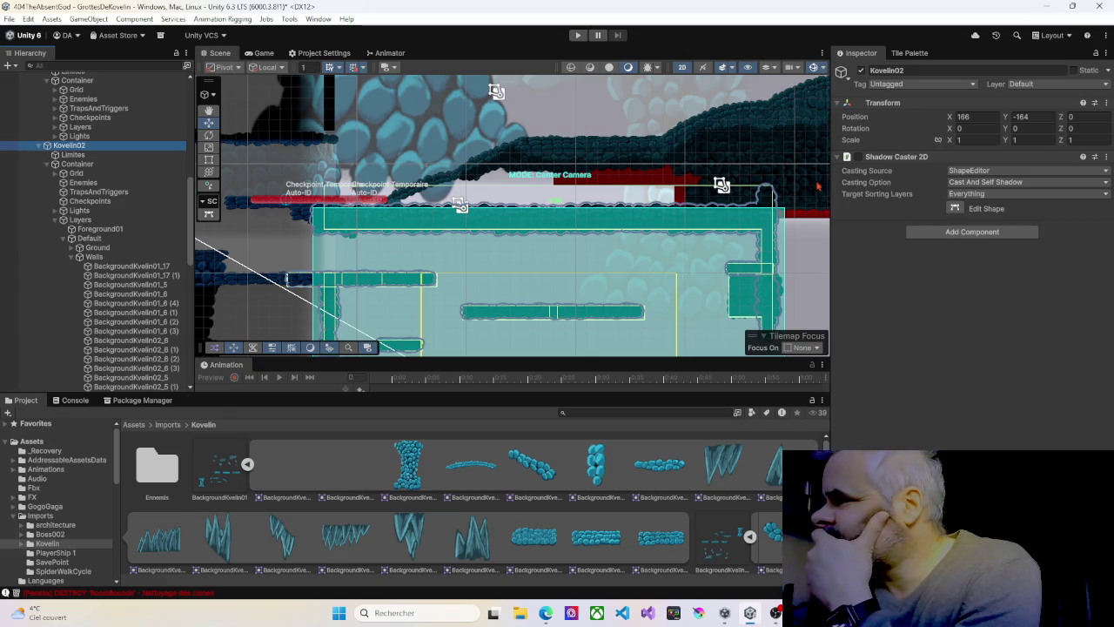
{"action": "left_click", "coordinate": [73, 154]}
Lower the Limites collider's top edge to Offset Y 7.01, Size Y 41.99, then start play mode
{"action": "left_click", "coordinate": [956, 173]}
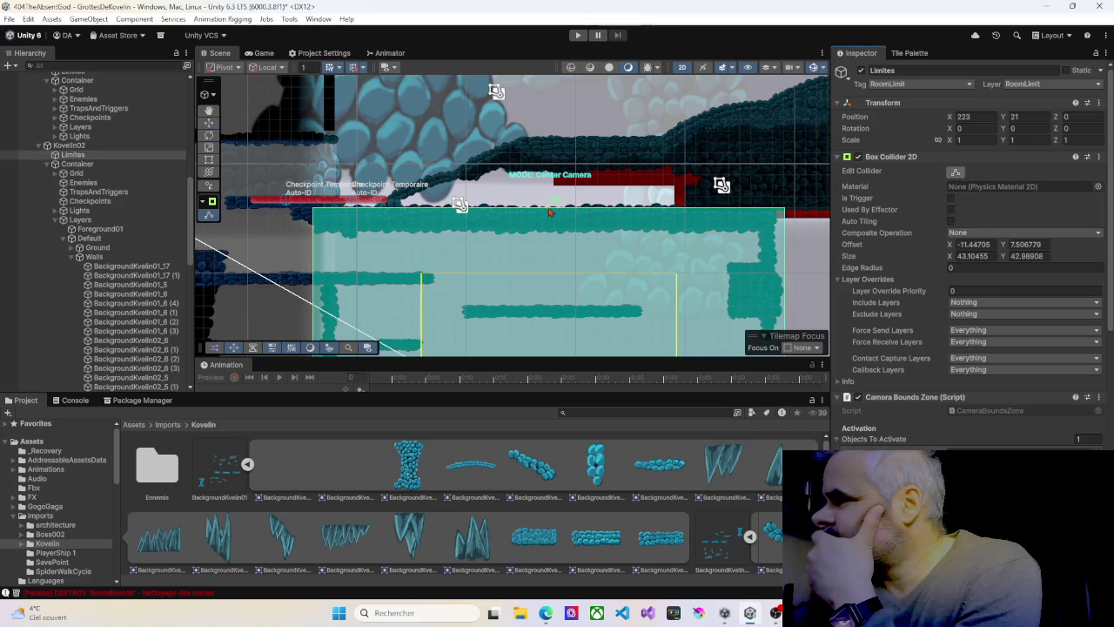
{"action": "left_click_drag", "start_coordinate": [550, 215], "coordinate": [551, 218]}
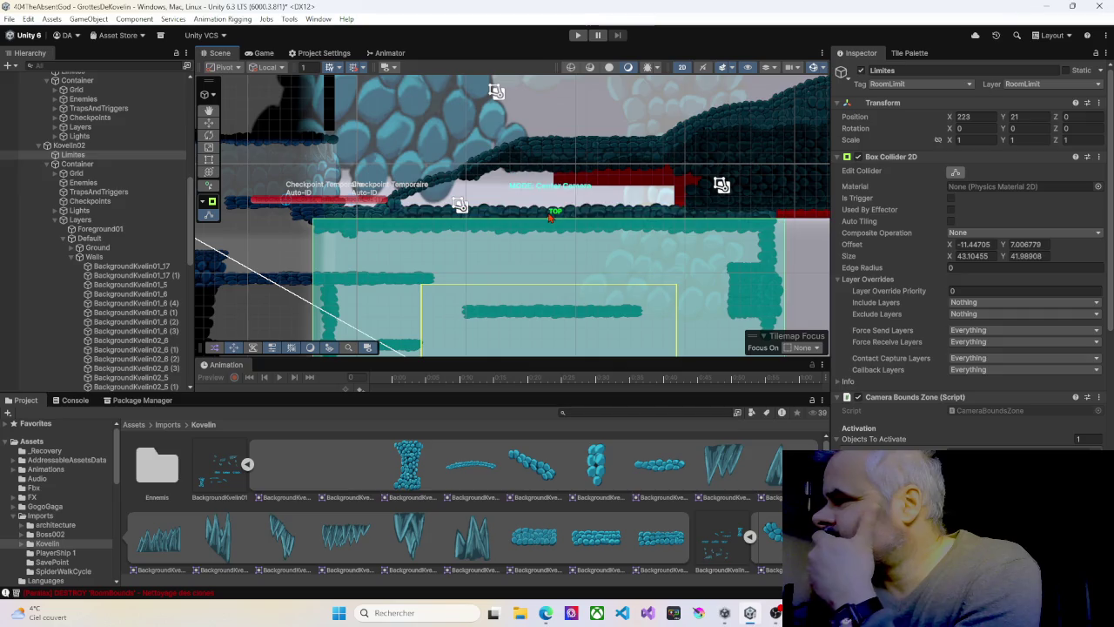
{"action": "left_click", "coordinate": [578, 35]}
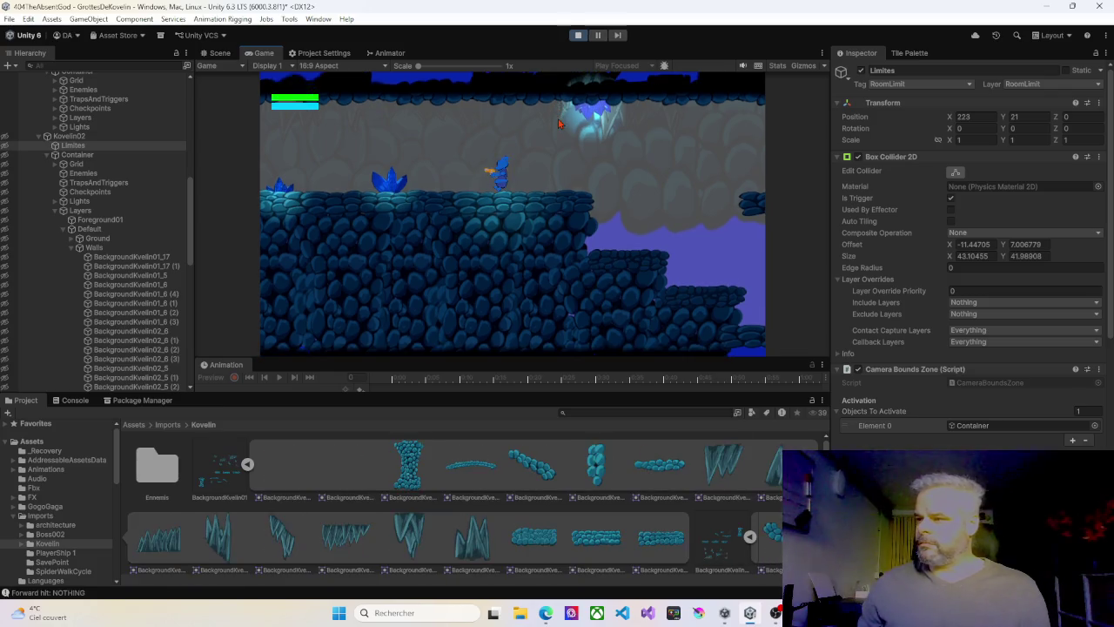
Walk the player right off the ledge into the next room and back and forth along the top ledge
{"action": "key", "text": "Right"}
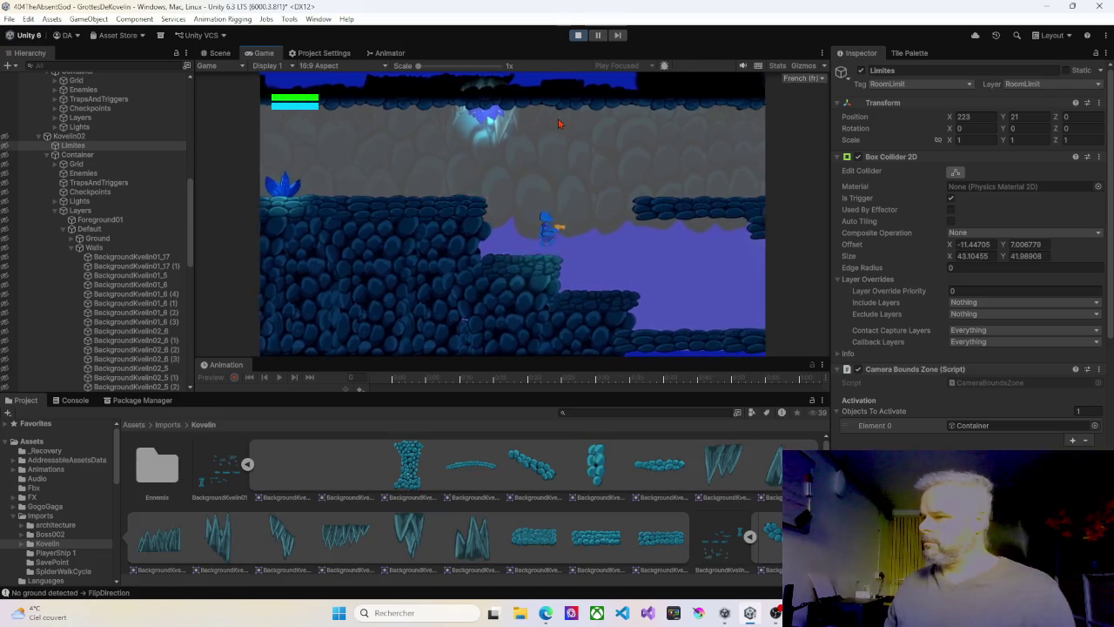
{"action": "key", "text": "Right"}
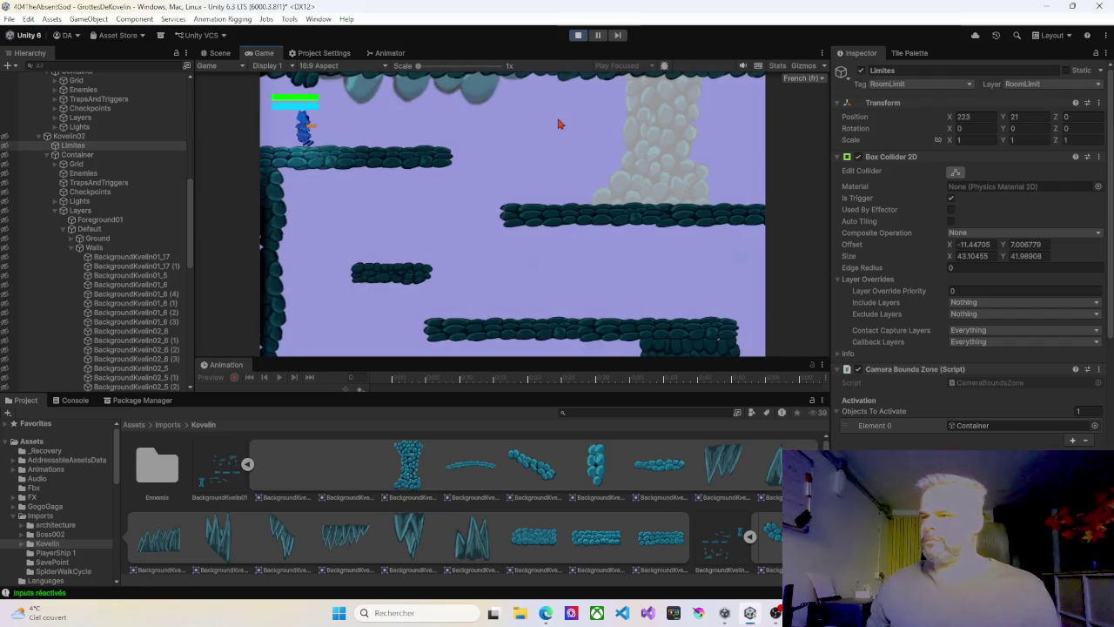
{"action": "key", "text": "Right"}
{"action": "key", "text": "Left"}
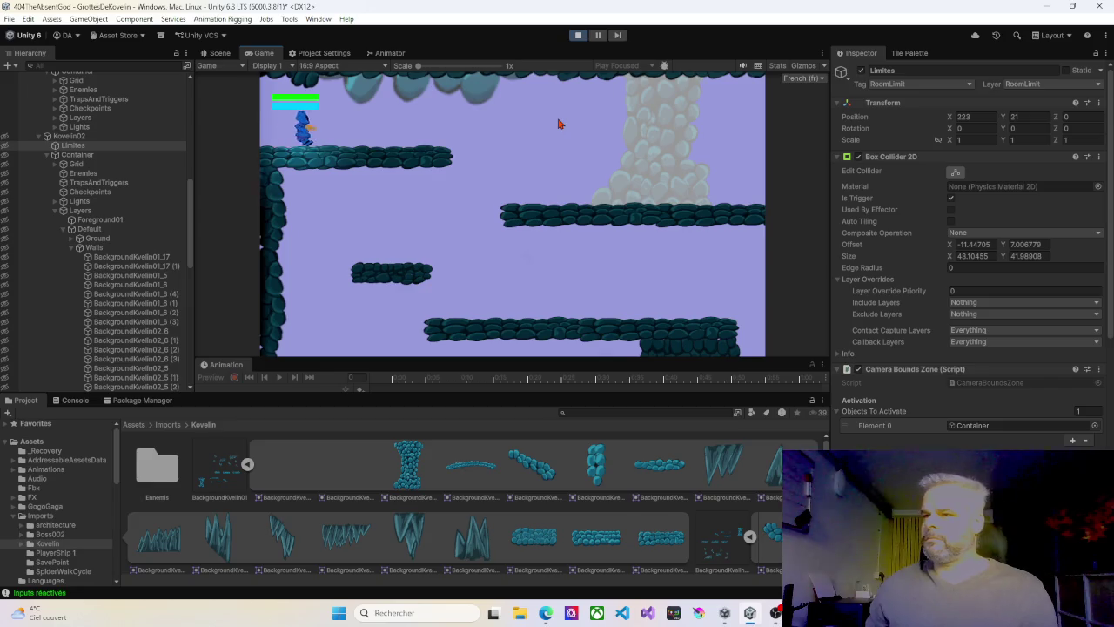
{"action": "key", "text": "Right"}
{"action": "key", "text": "Left"}
{"action": "key", "text": "Right"}
{"action": "key", "text": "Left"}
{"action": "key", "text": "Right"}
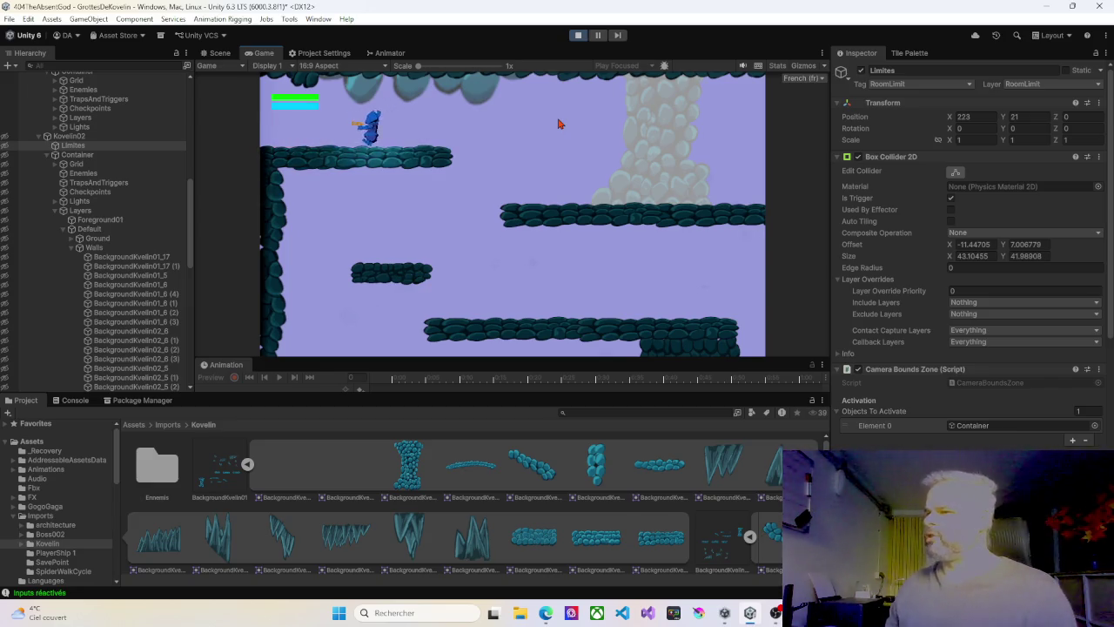
Walk the player left into another room, then onto the lower-right platform, and stop play mode
{"action": "key", "text": "Left"}
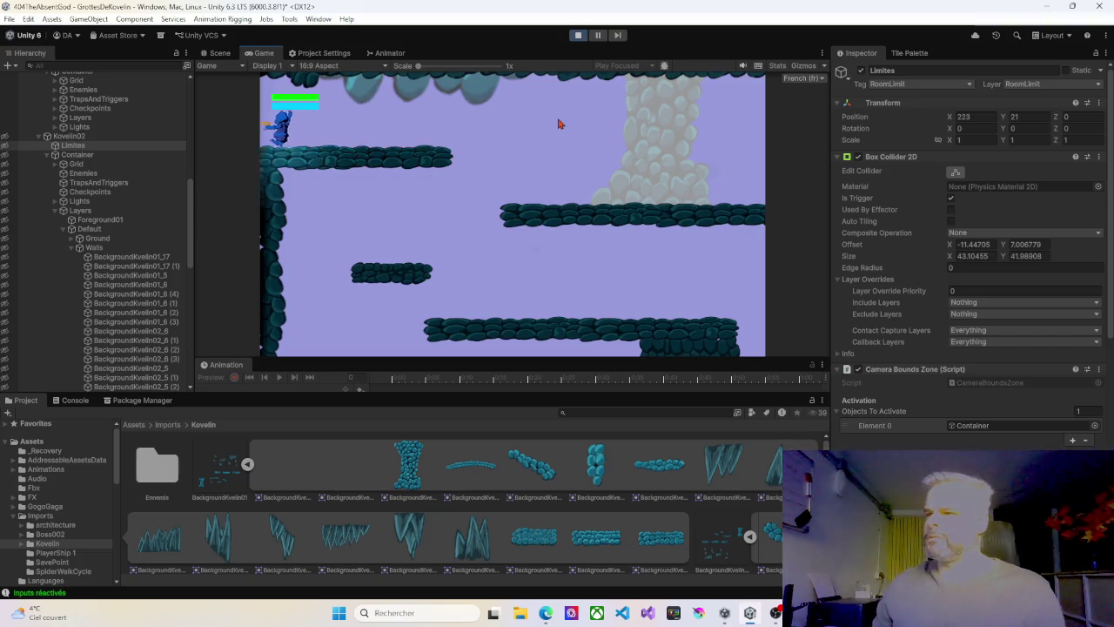
{"action": "key", "text": "Left"}
{"action": "key", "text": "Right"}
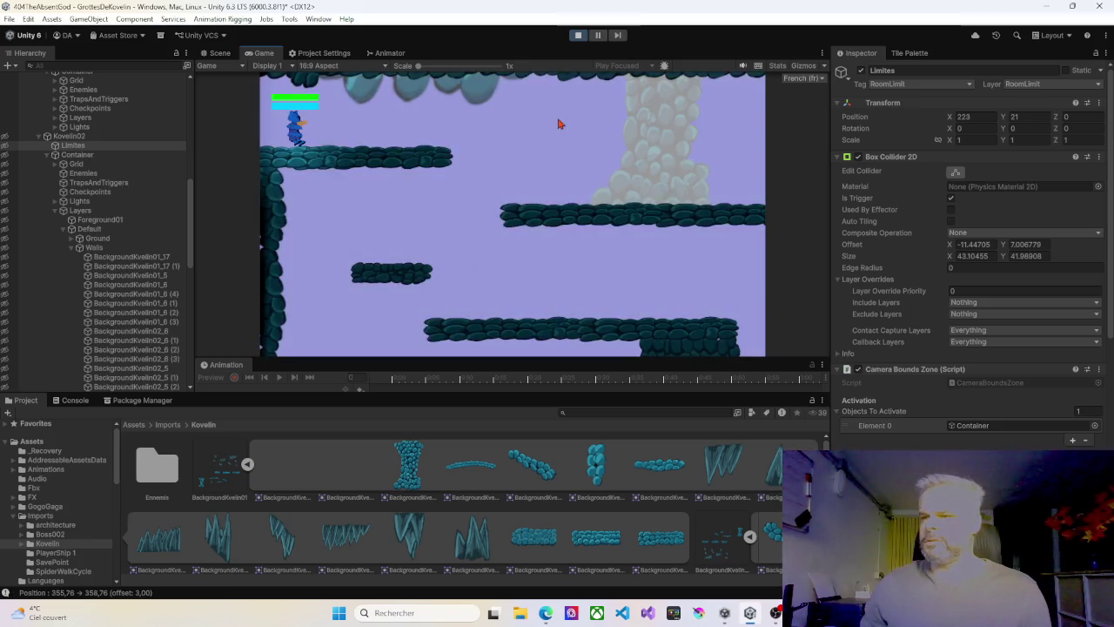
{"action": "key", "text": "Right"}
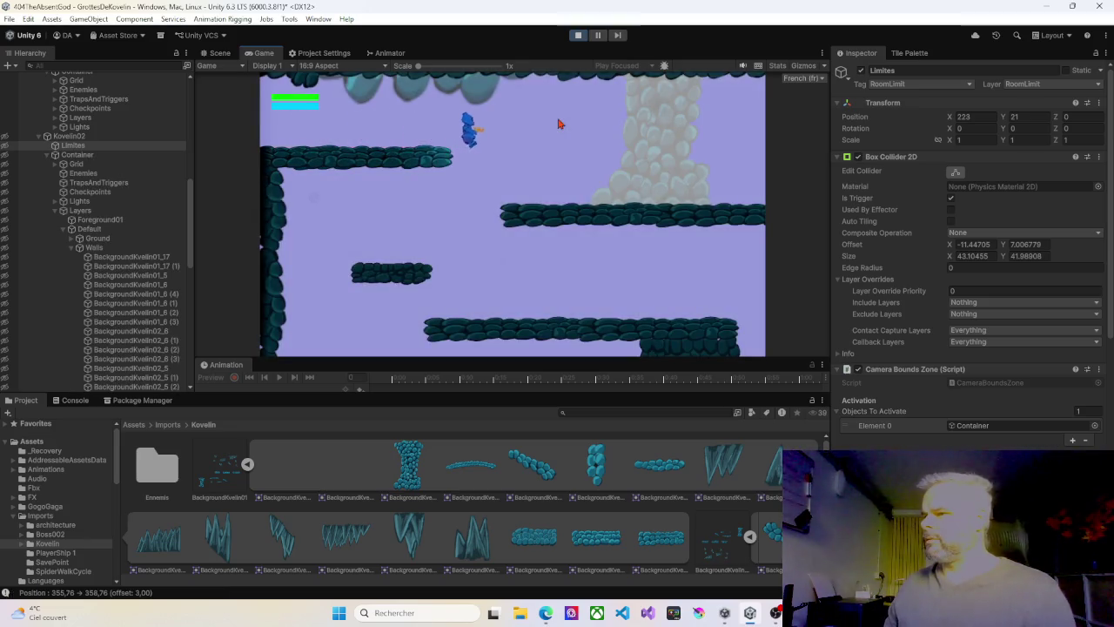
{"action": "key", "text": "Right"}
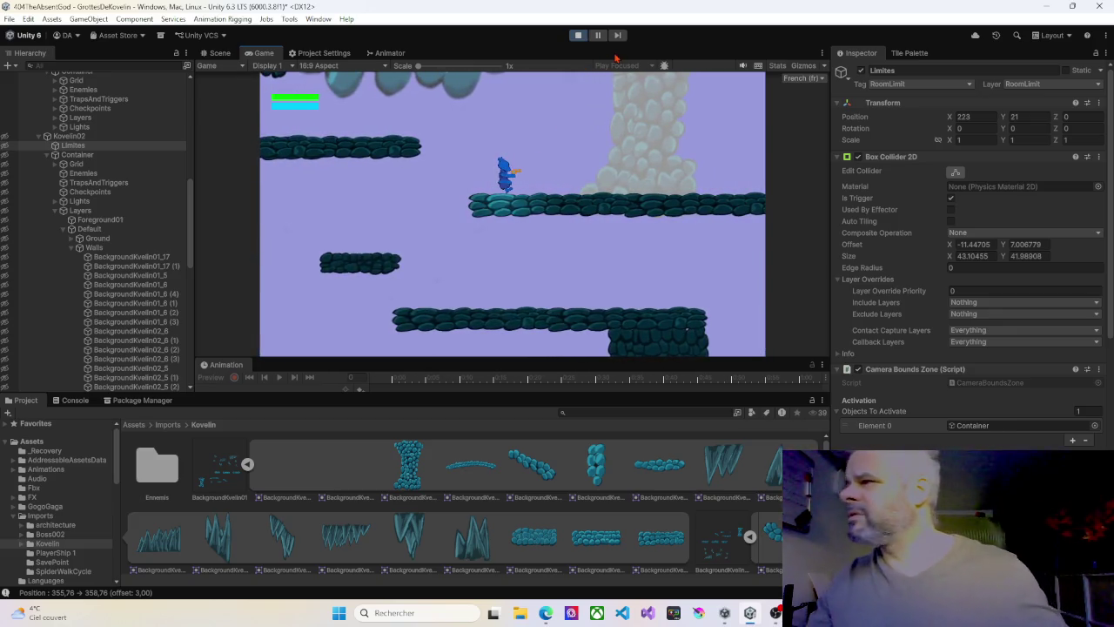
{"action": "left_click", "coordinate": [578, 36]}
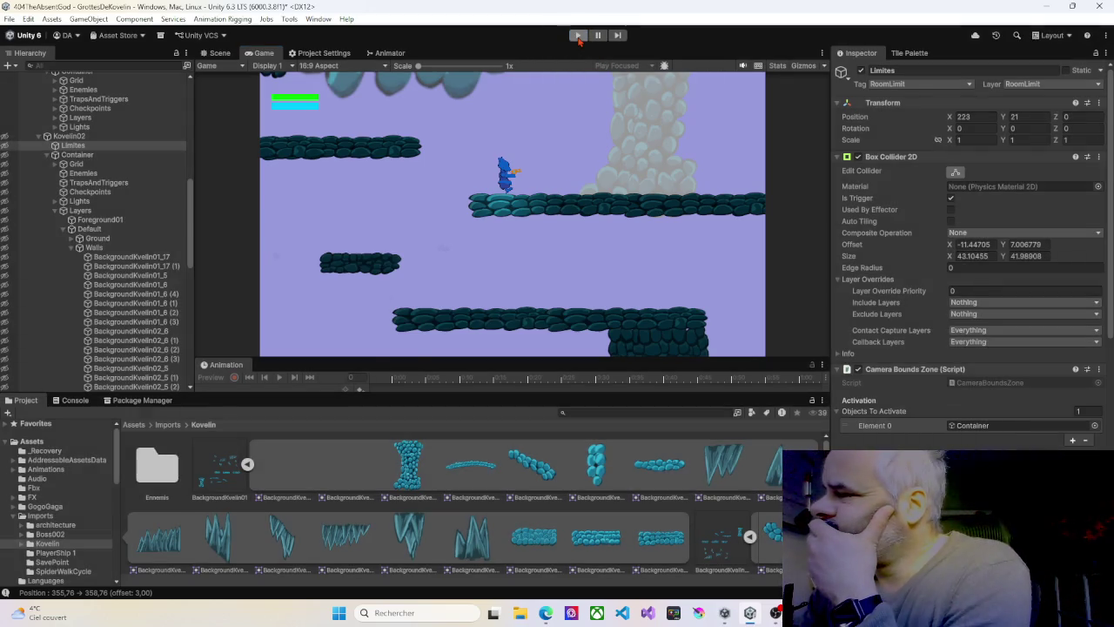
Put the Ground parent object and all its child cobblestone platforms on layer 3: Ground
{"action": "key", "text": "f"}
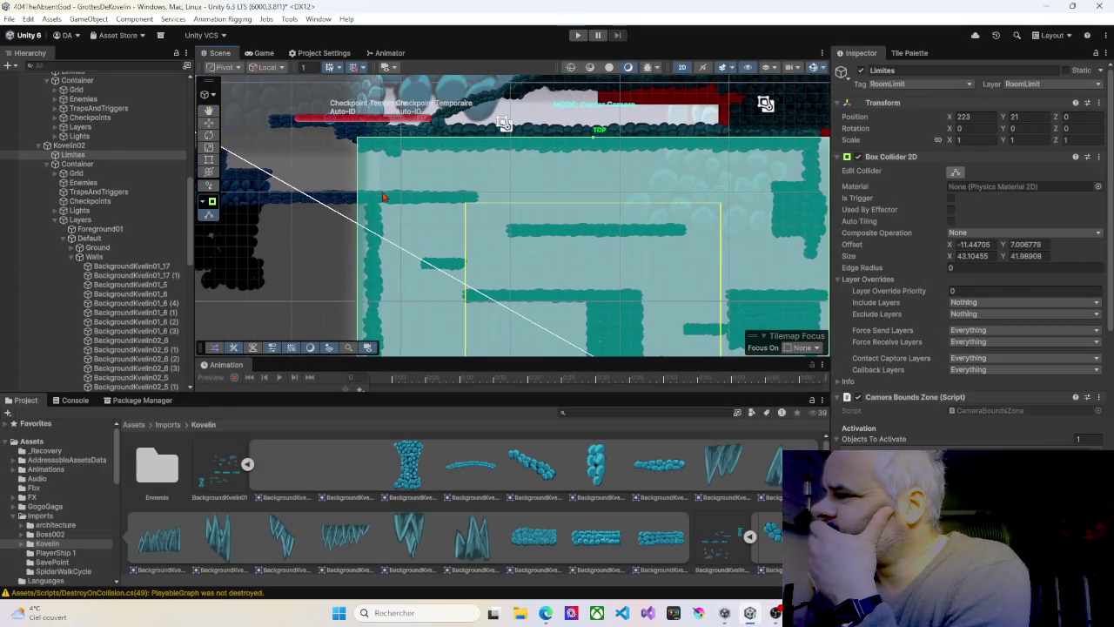
{"action": "left_click", "coordinate": [388, 199]}
{"action": "left_click", "coordinate": [439, 204]}
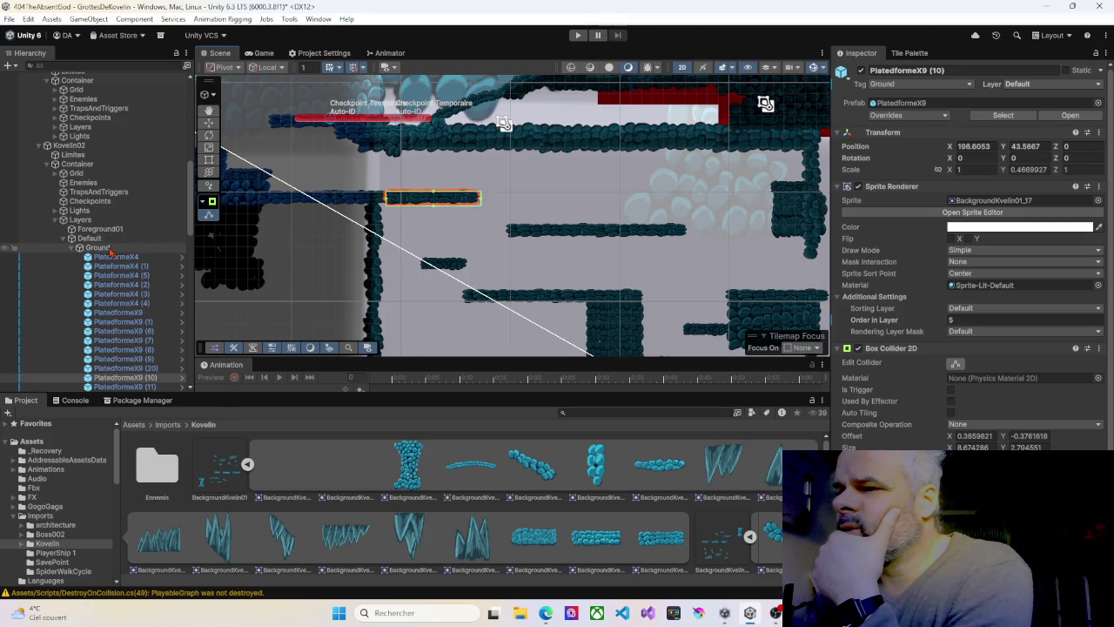
{"action": "left_click", "coordinate": [97, 249]}
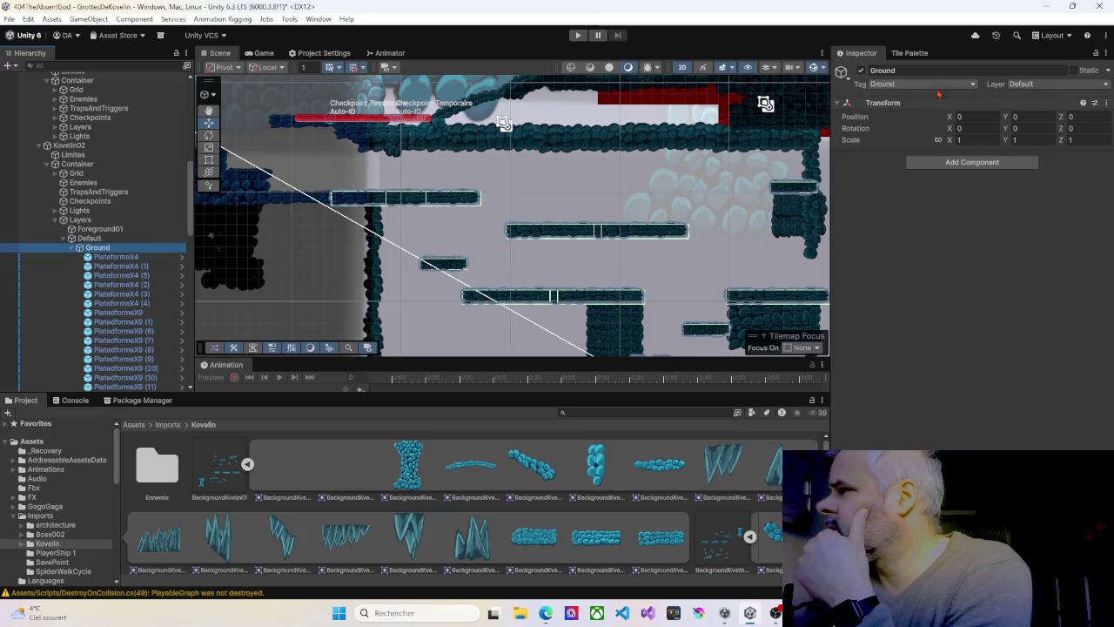
{"action": "left_click", "coordinate": [1045, 85]}
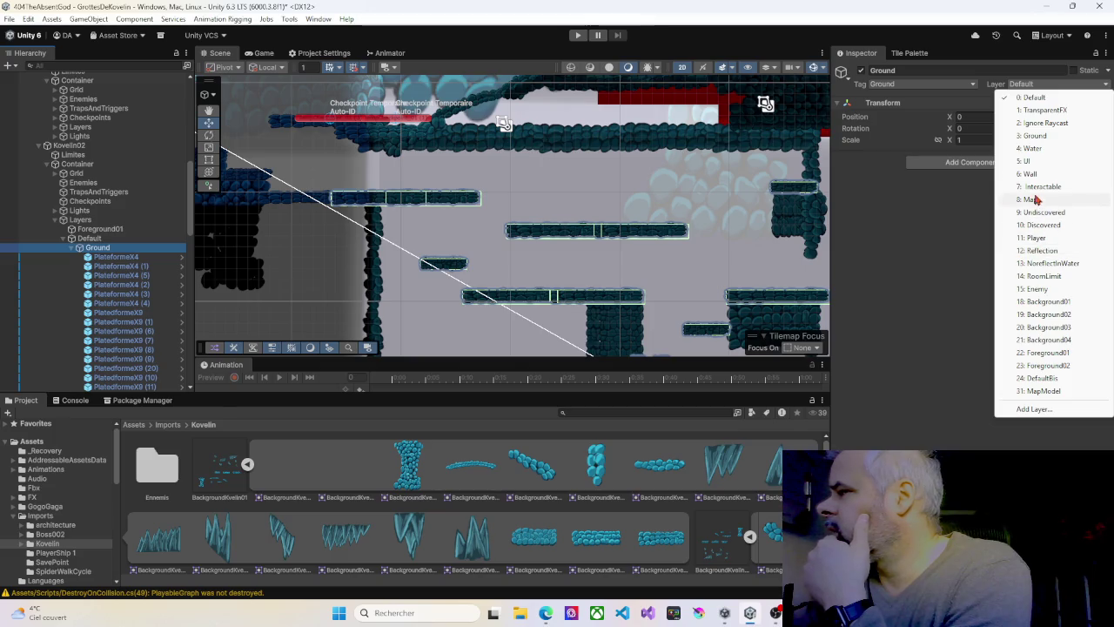
{"action": "left_click", "coordinate": [1033, 136]}
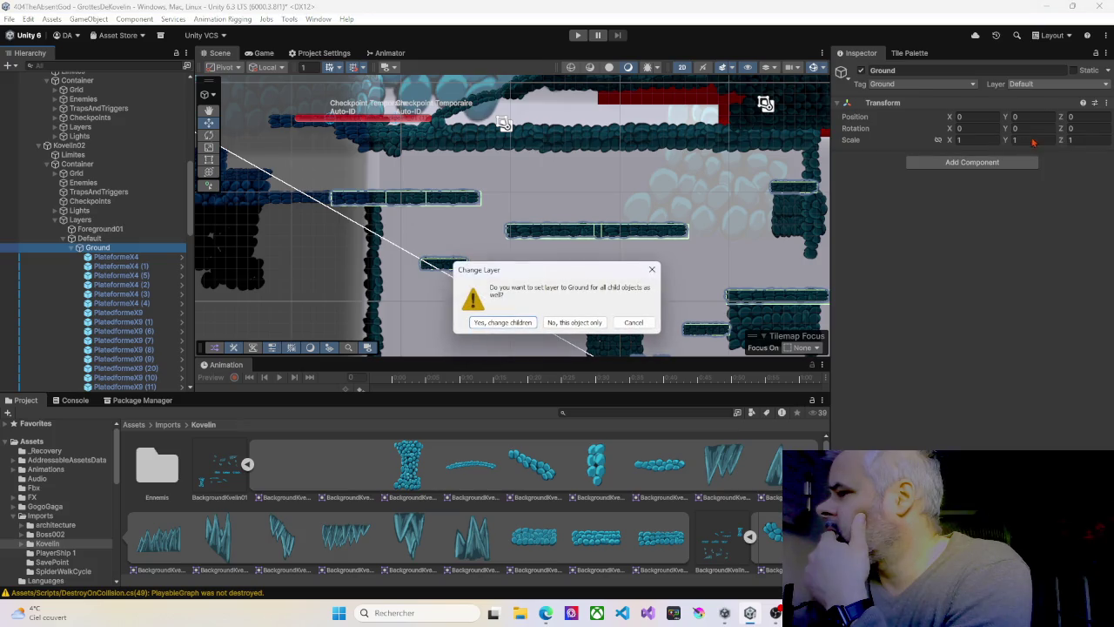
{"action": "left_click", "coordinate": [525, 324]}
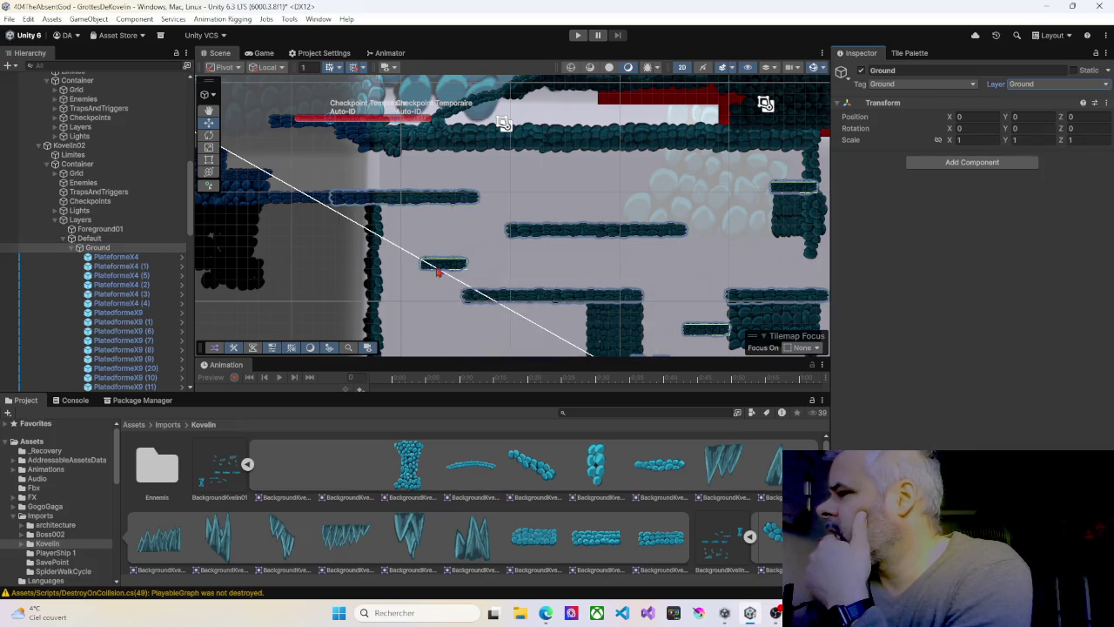